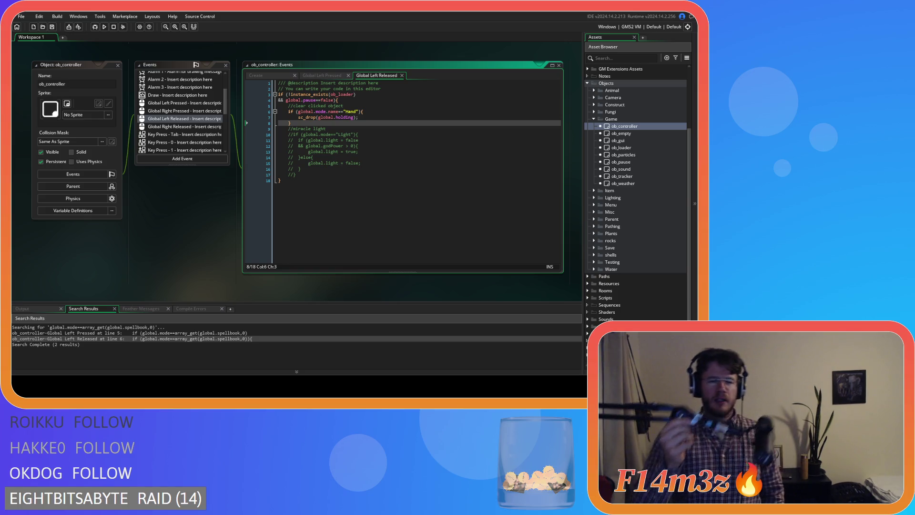
Step: Inspect the light-mode and Hand-mode checks in the Global Left Released code
{"action": "left_click", "coordinate": [350, 134]}
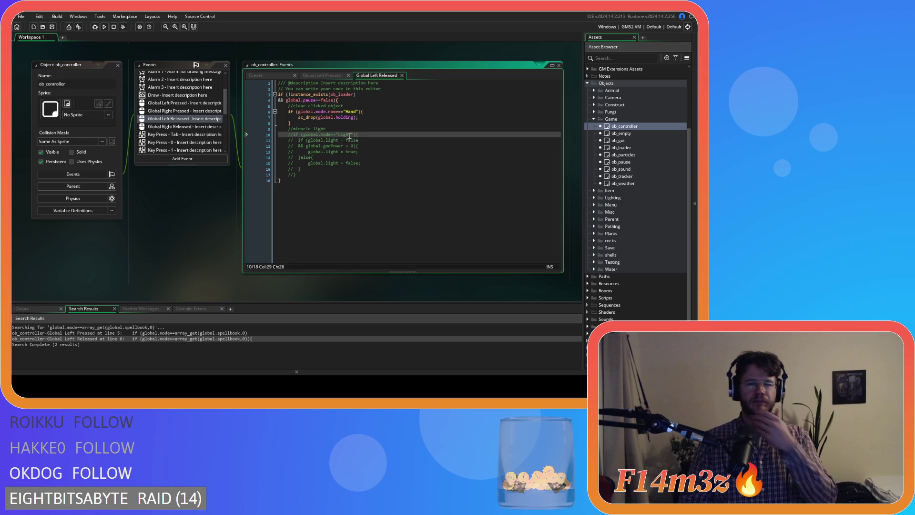
{"action": "left_click", "coordinate": [309, 111]}
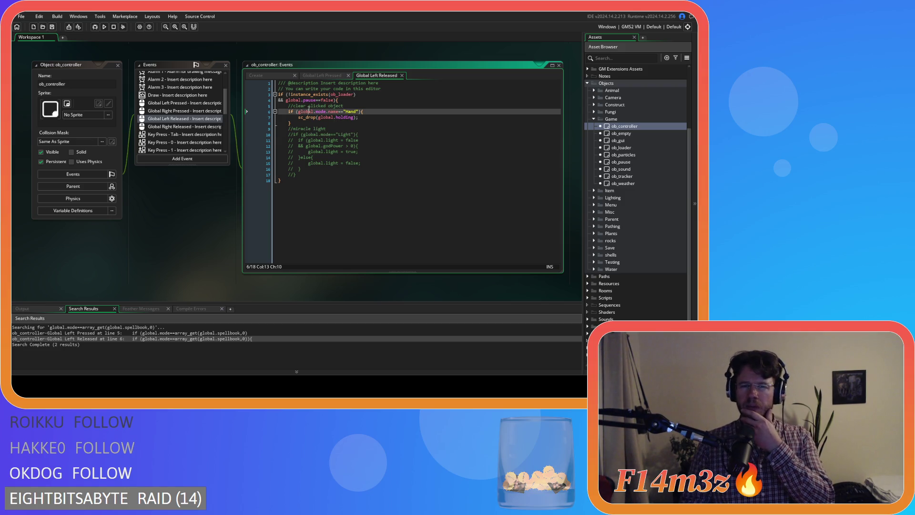
{"action": "mouse_move", "coordinate": [327, 111]}
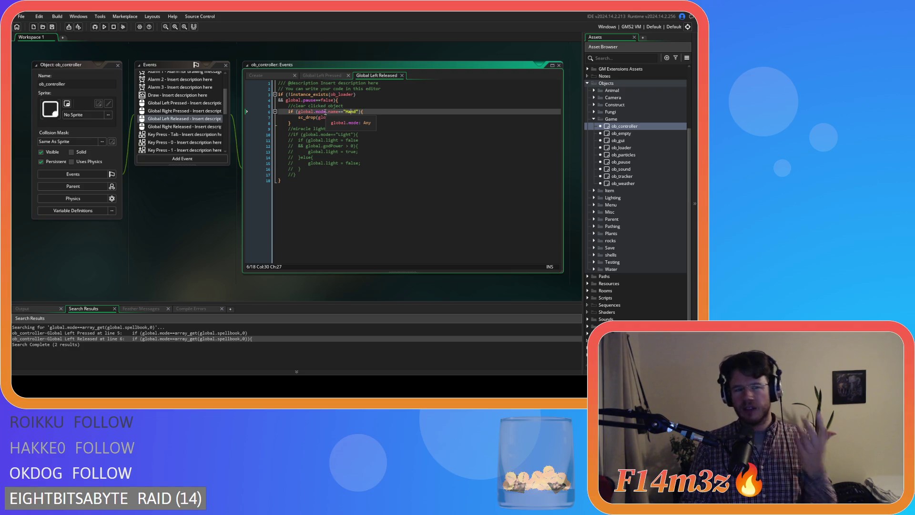
Step: Close every open editor window from the workspace's Windows menu
{"action": "right_click", "coordinate": [178, 229]}
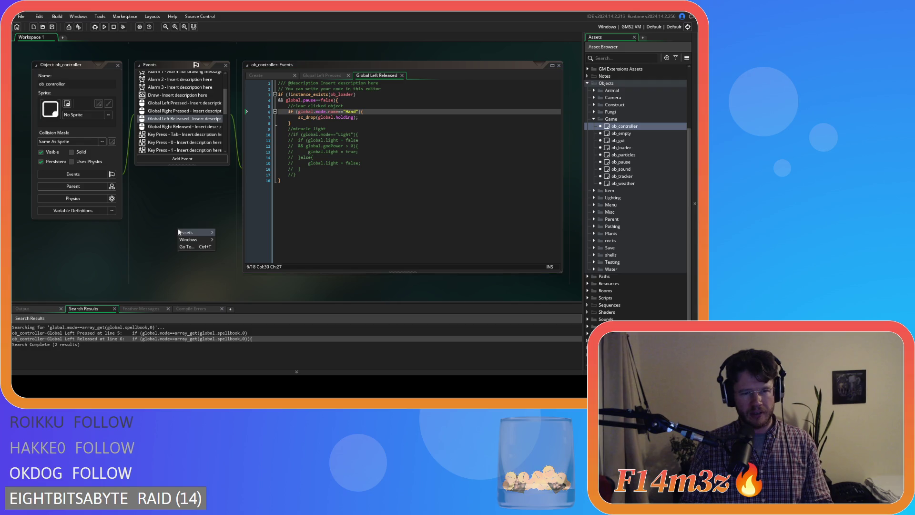
{"action": "mouse_move", "coordinate": [193, 239]}
{"action": "left_click", "coordinate": [244, 263]}
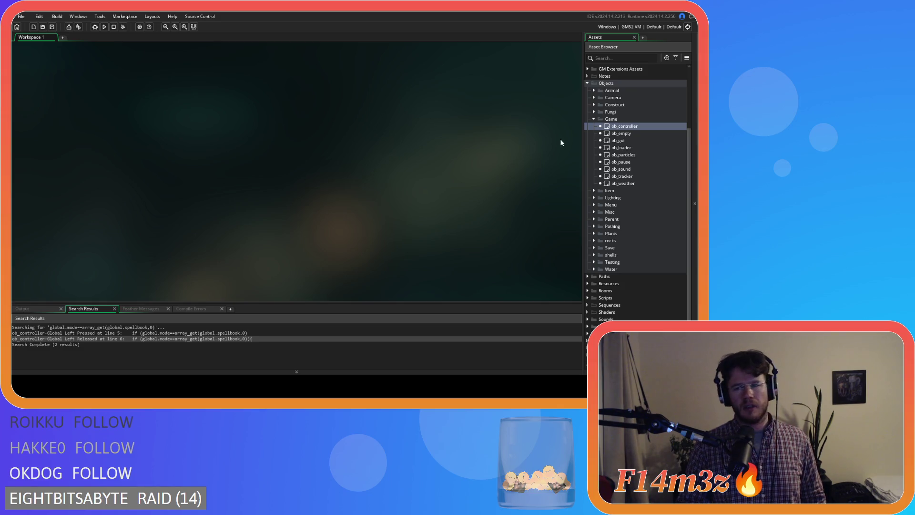
Step: Open and close the ob_gui editor, collapse the Game objects folder, and run the game
{"action": "double_click", "coordinate": [618, 140]}
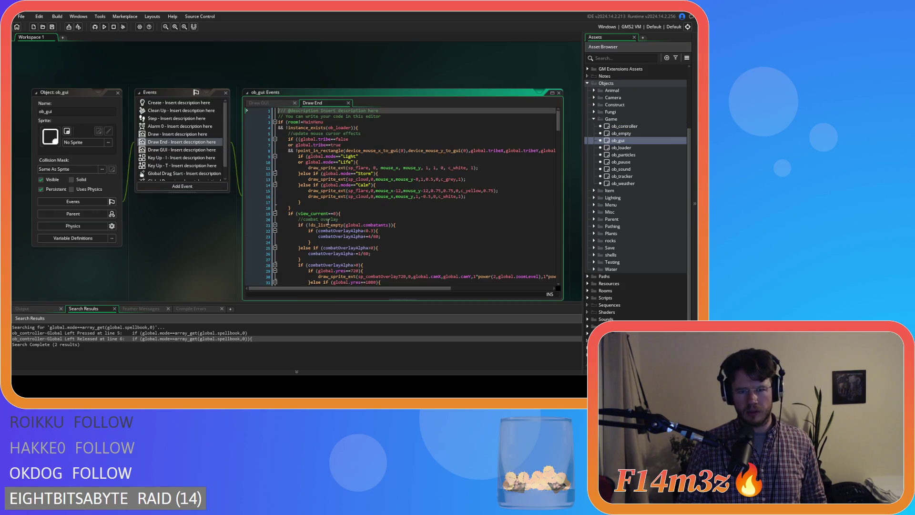
{"action": "double_click", "coordinate": [114, 93]}
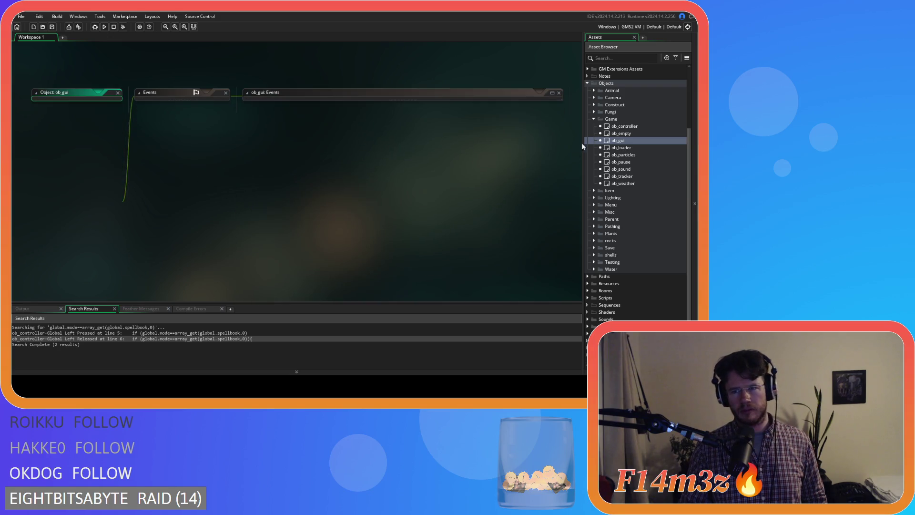
{"action": "key", "text": "ctrl+w"}
{"action": "left_click", "coordinate": [593, 118]}
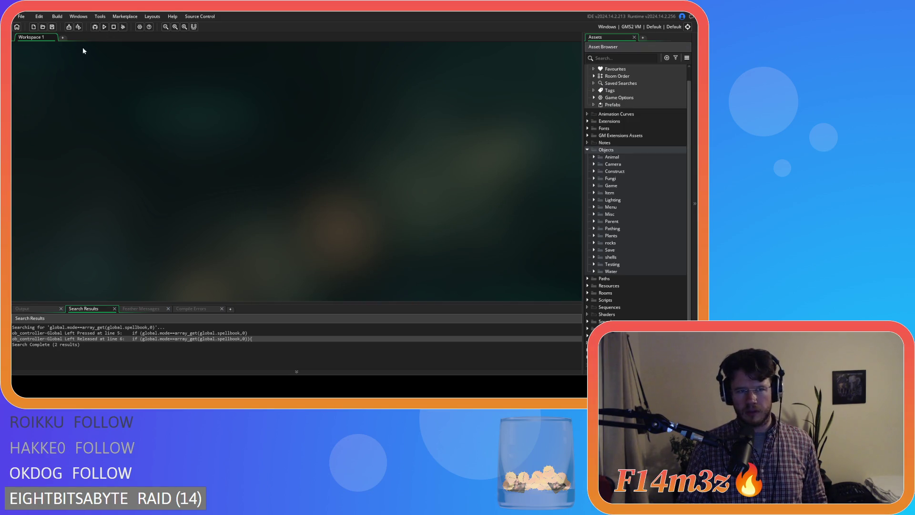
{"action": "left_click", "coordinate": [104, 27]}
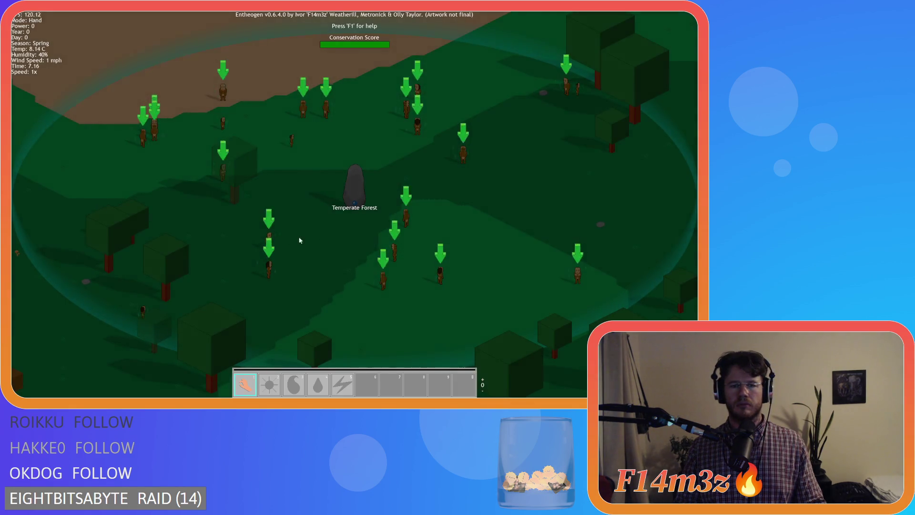
Step: Open and dismiss the stone's action ring, then pan the camera with W toward the dirt
{"action": "left_click", "coordinate": [360, 195]}
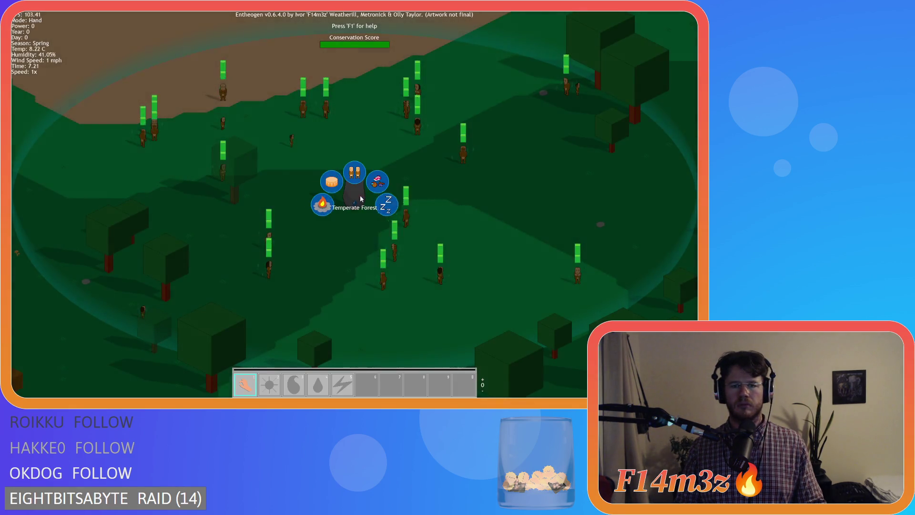
{"action": "left_click", "coordinate": [317, 205]}
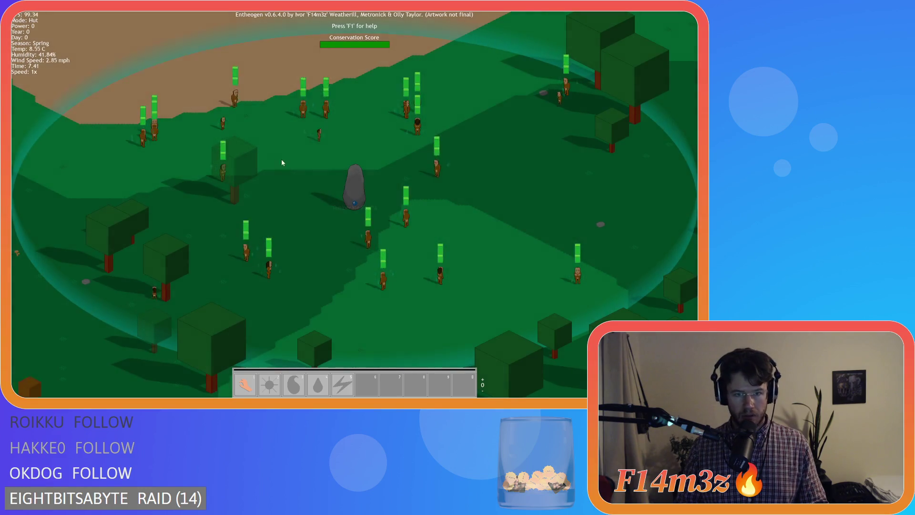
{"action": "key", "text": "w"}
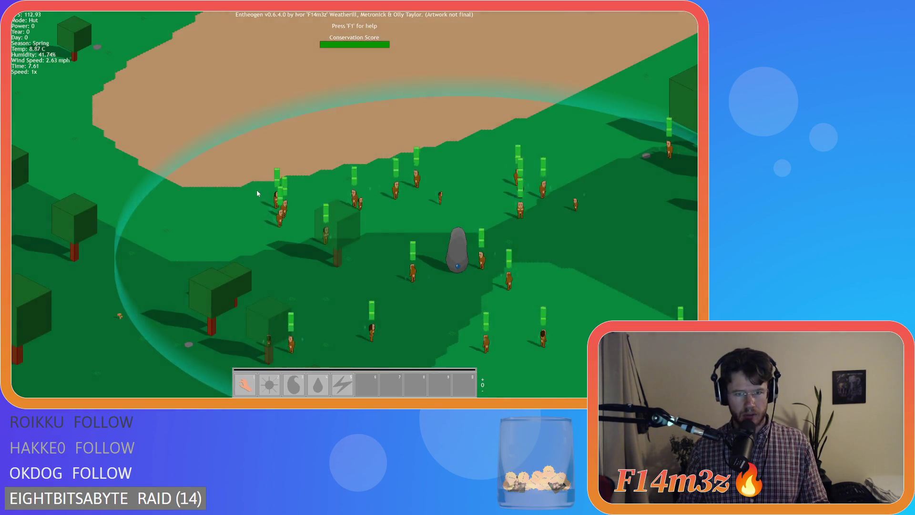
{"action": "key", "text": "w"}
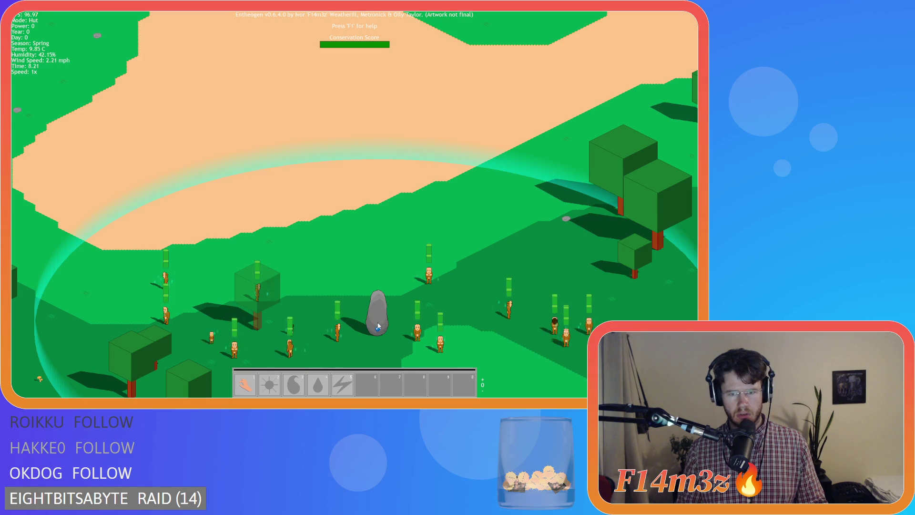
Step: Toggle hand and hut modes with 1, pick the hut from the stone's ring, then quit
{"action": "key", "text": "1"}
{"action": "left_click", "coordinate": [370, 304]}
{"action": "key", "text": "1"}
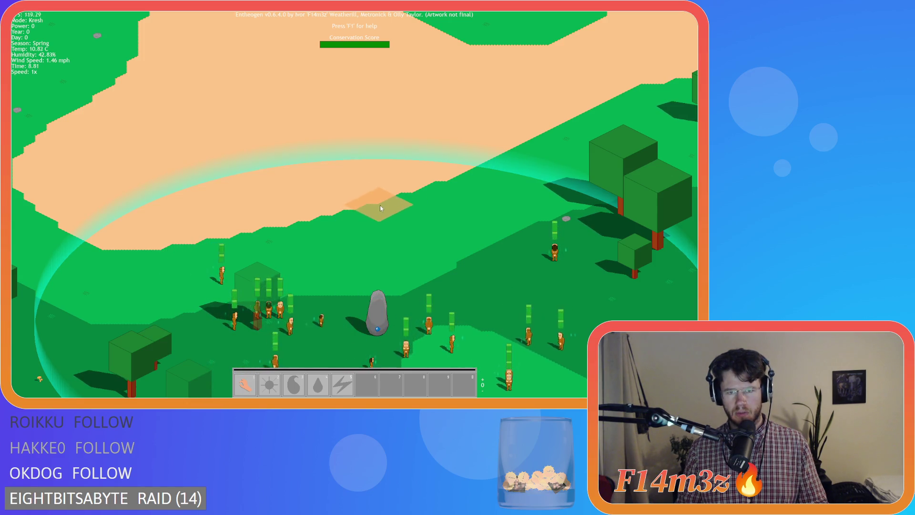
{"action": "key", "text": "1"}
{"action": "left_click", "coordinate": [377, 310]}
{"action": "left_click", "coordinate": [405, 303]}
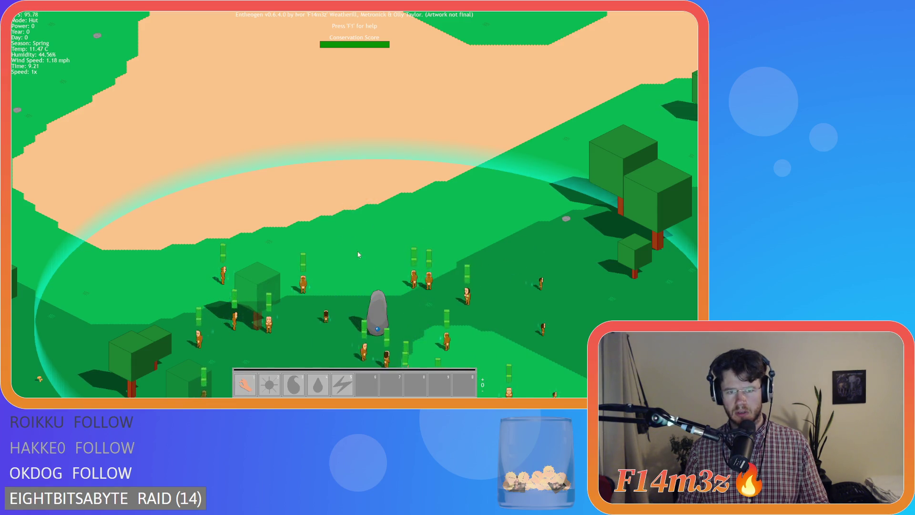
{"action": "key", "text": "1"}
{"action": "left_click", "coordinate": [377, 310]}
{"action": "left_click", "coordinate": [414, 305]}
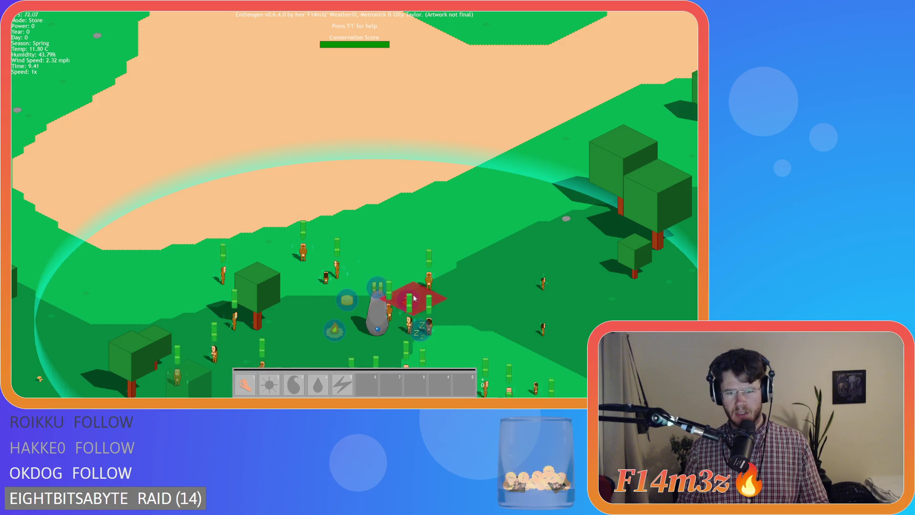
{"action": "key", "text": "1"}
{"action": "left_click", "coordinate": [373, 323]}
{"action": "key", "text": "Escape"}
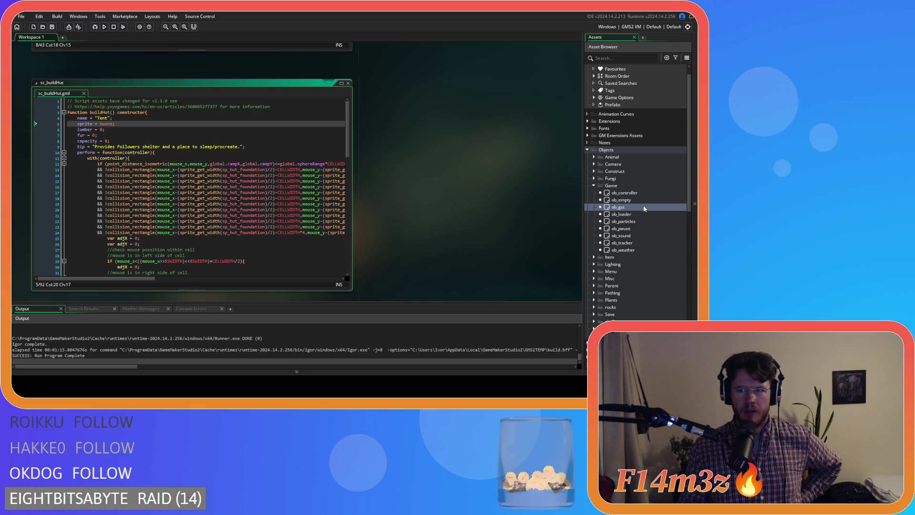
Step: Rename 'Kresh' to 'Creche' on line 4 of sc_buildKresh and save the script
{"action": "scroll", "coordinate": [644, 208], "scroll_direction": "down", "scroll_amount": 9}
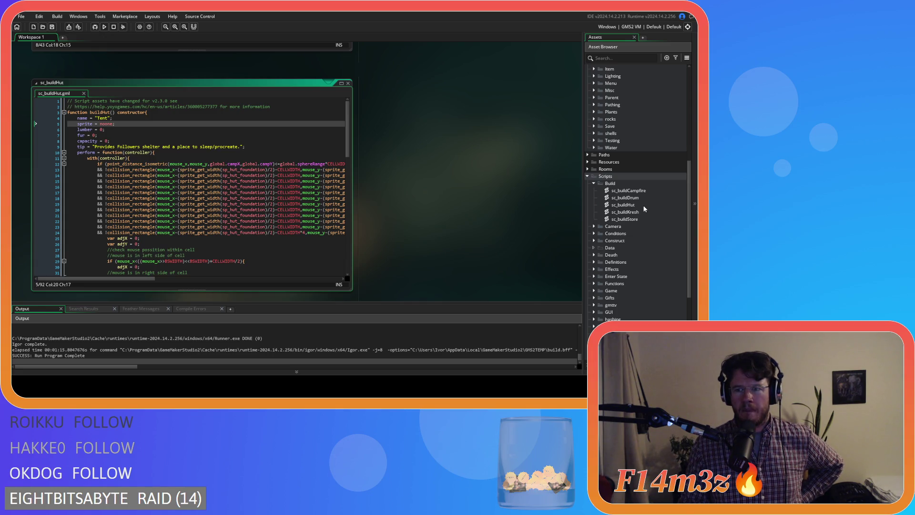
{"action": "double_click", "coordinate": [643, 212]}
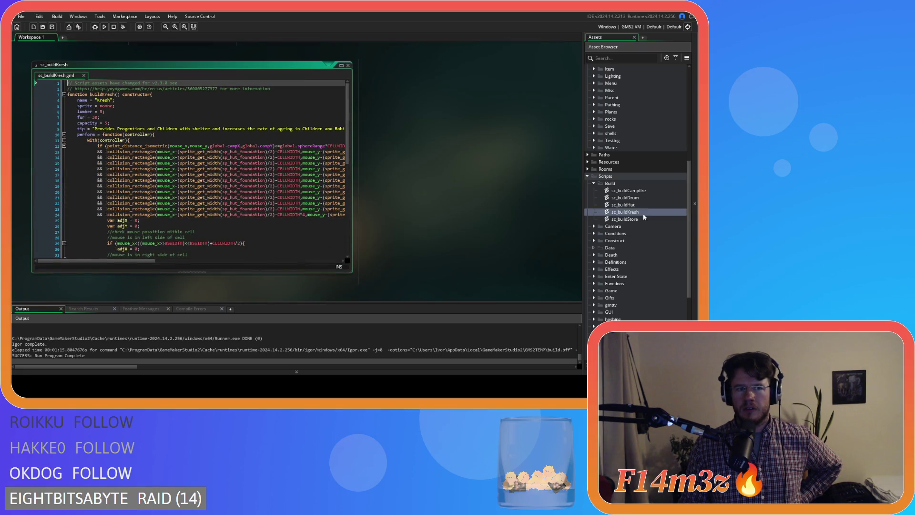
{"action": "left_click", "coordinate": [102, 100]}
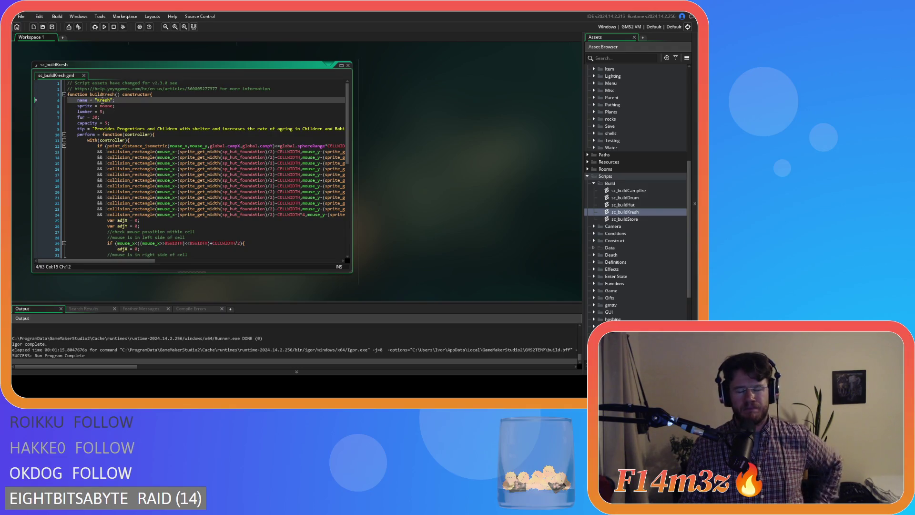
{"action": "double_click", "coordinate": [102, 101]}
{"action": "type", "text": "Creche"}
{"action": "key", "text": "ctrl+s"}
Step: Bring the ob_gui Draw End code into focus
{"action": "scroll", "coordinate": [451, 175], "scroll_direction": "up", "scroll_amount": 3}
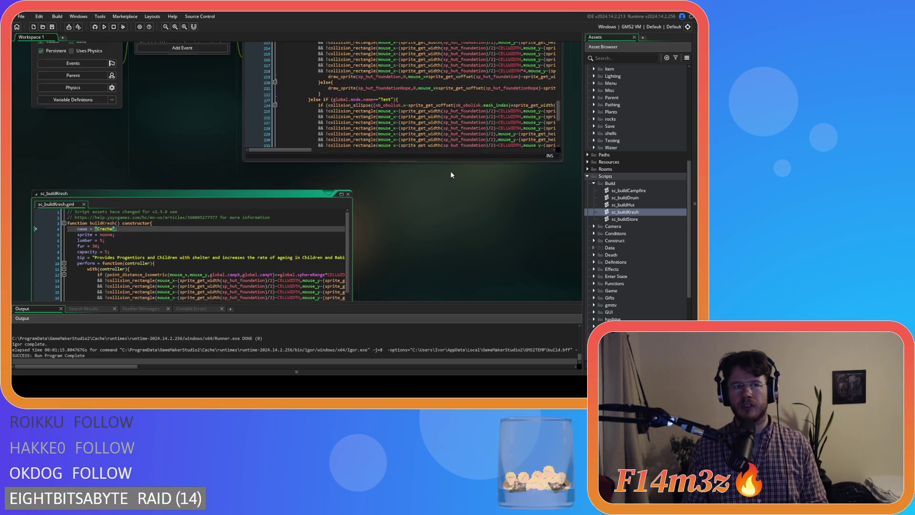
{"action": "scroll", "coordinate": [451, 175], "scroll_direction": "up", "scroll_amount": 4}
{"action": "left_click", "coordinate": [348, 216]}
{"action": "scroll", "coordinate": [348, 217], "scroll_direction": "up", "scroll_amount": 8}
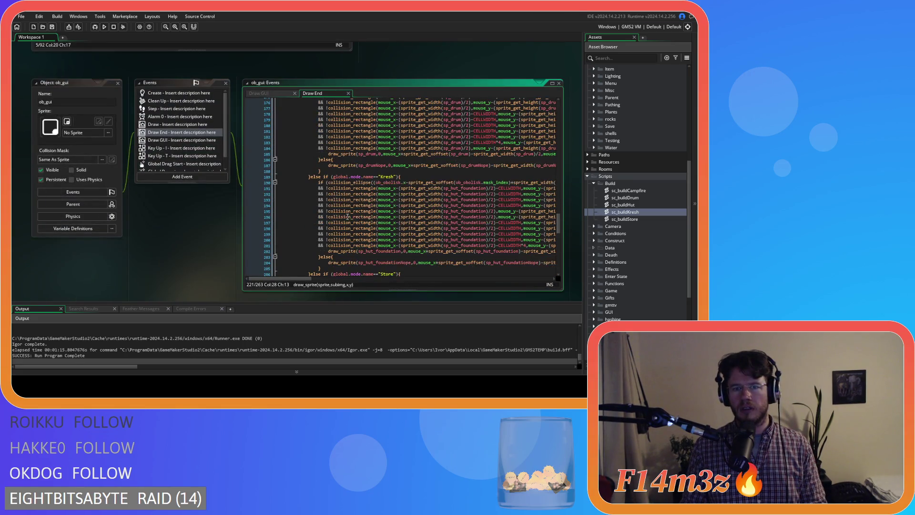
Step: Change 'Kresh' to 'Creche' in the line 189 mode check and save Draw End
{"action": "double_click", "coordinate": [388, 177]}
{"action": "type", "text": "Cre"}
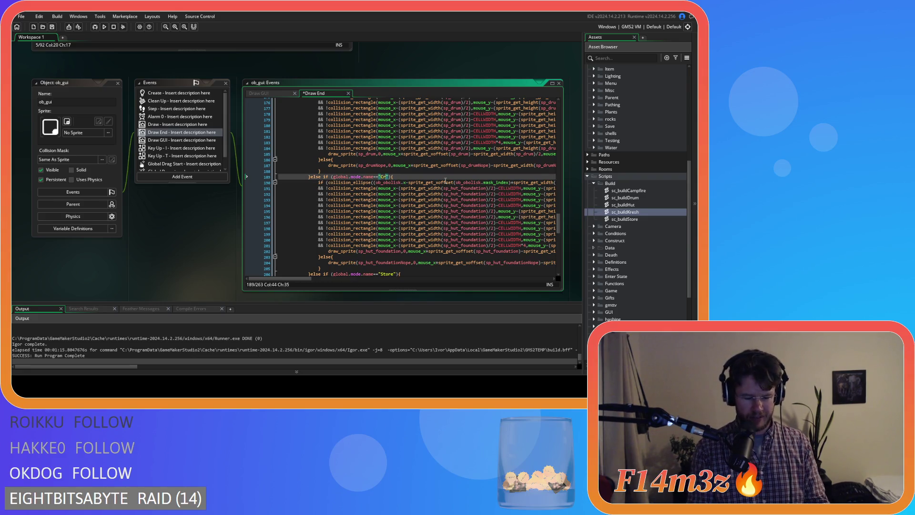
{"action": "type", "text": "che"}
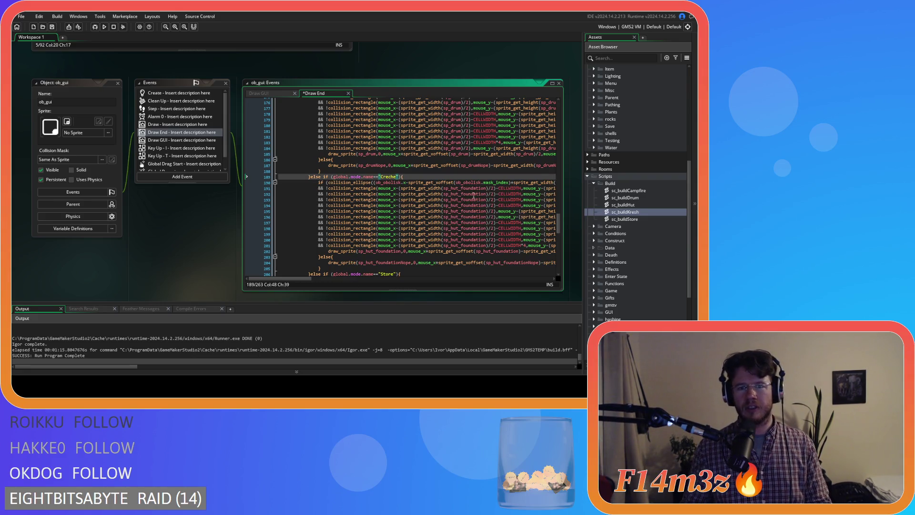
{"action": "left_click", "coordinate": [422, 194]}
{"action": "key", "text": "ctrl+s"}
Step: Open sc_buildStore, place the caret on its Store sprite line, and rebuild and run with F5
{"action": "scroll", "coordinate": [302, 226], "scroll_direction": "up", "scroll_amount": 5}
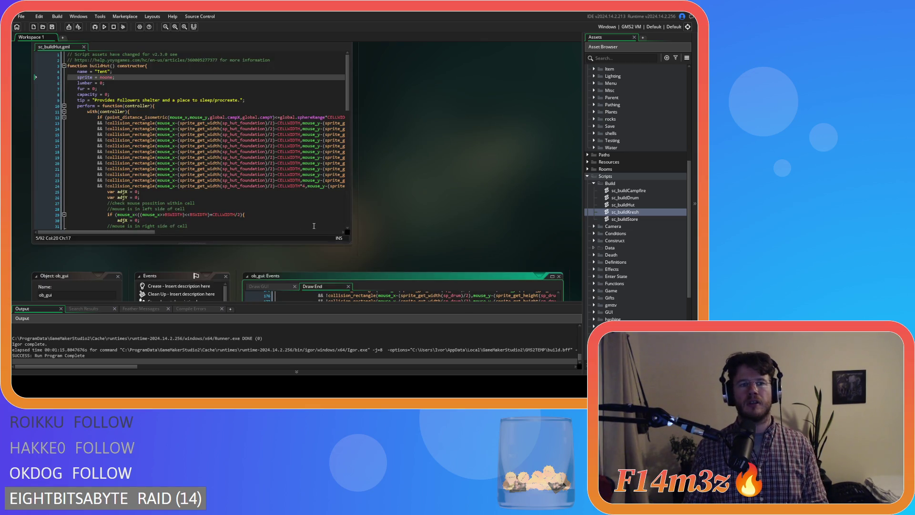
{"action": "double_click", "coordinate": [641, 220]}
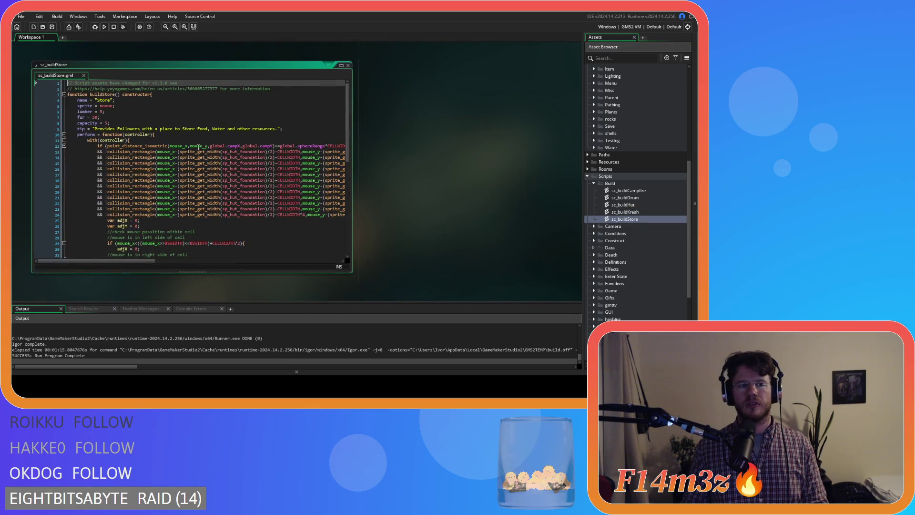
{"action": "left_click", "coordinate": [103, 106]}
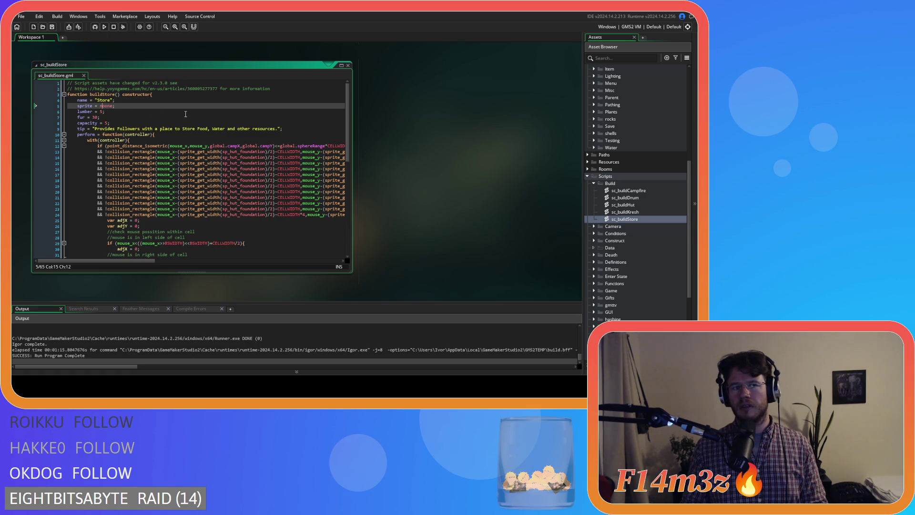
{"action": "key", "text": "F5"}
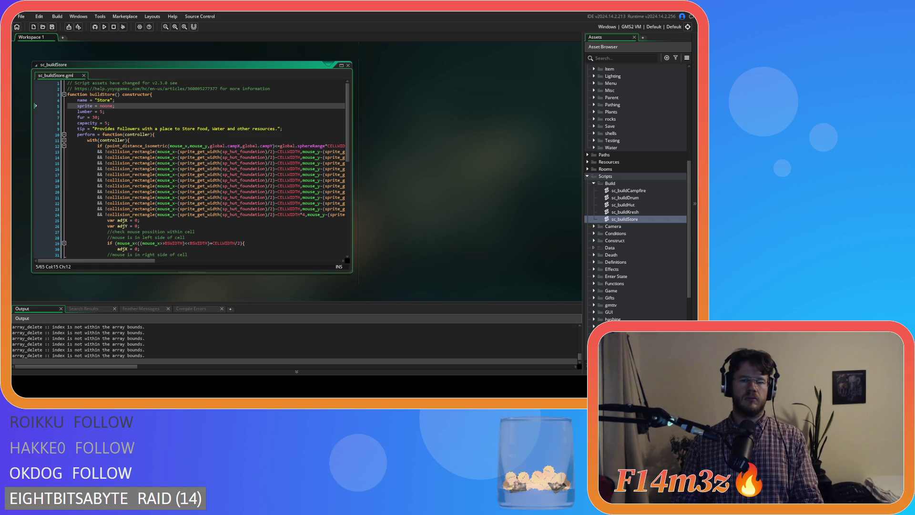
Step: Switch to the running Entheogen game window with Alt+Tab
{"action": "key", "text": "alt+Tab"}
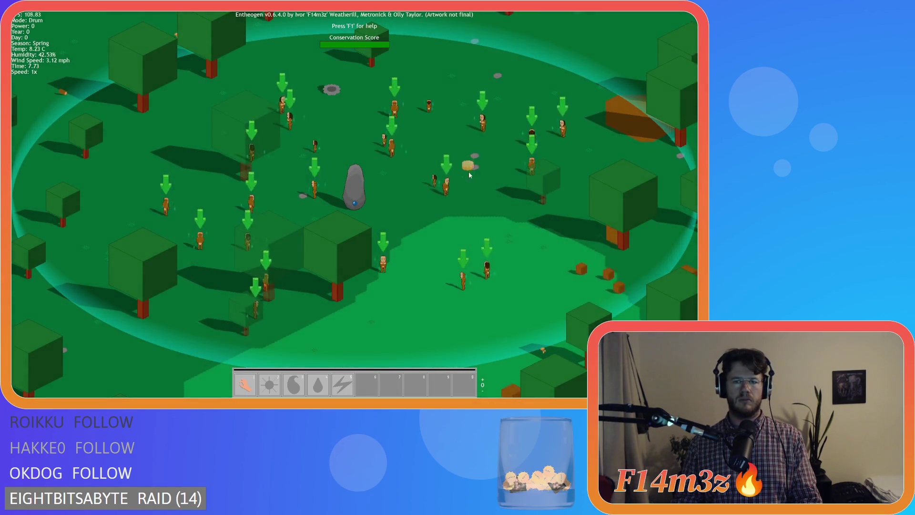
Step: Switch to hand mode, choose the stone's sleep action, then quit the game confirming with Y
{"action": "key", "text": "1"}
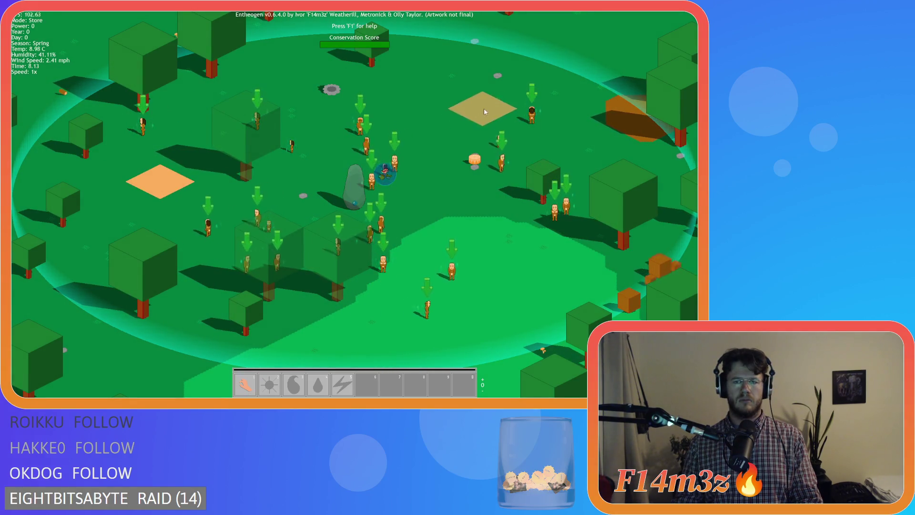
{"action": "left_click", "coordinate": [397, 203]}
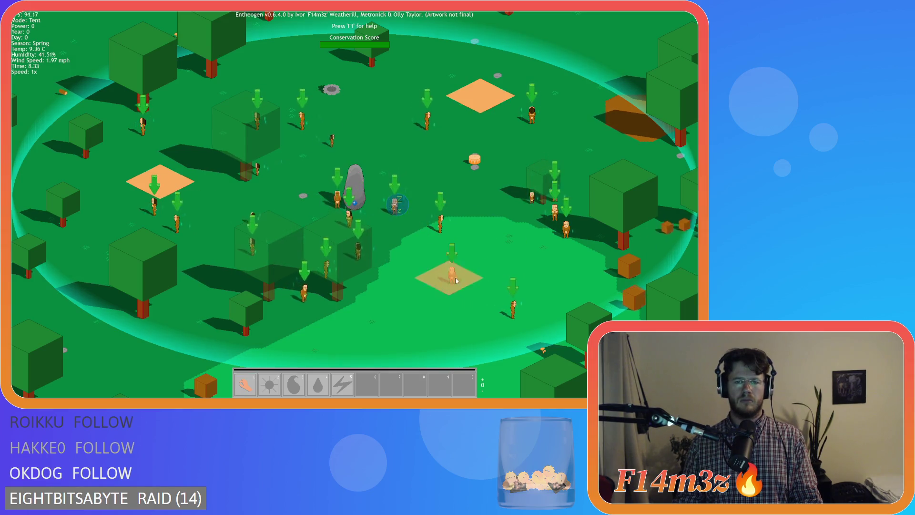
{"action": "key", "text": "Escape"}
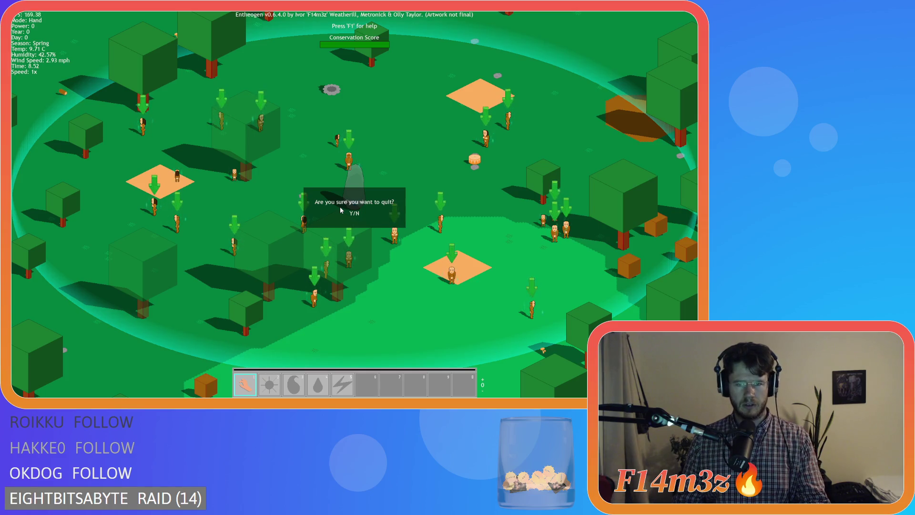
{"action": "key", "text": "y"}
{"action": "key", "text": "Escape"}
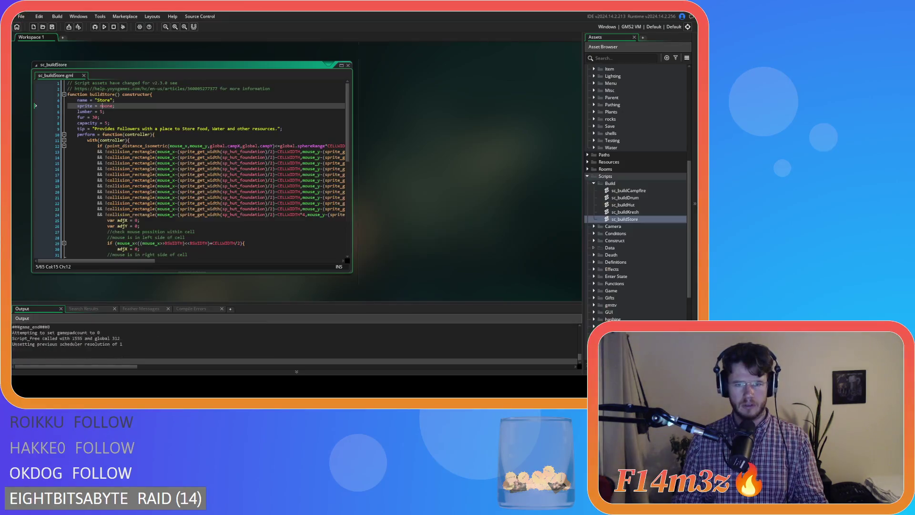
Step: Close the sc_buildStore script window from the workspace's Windows list
{"action": "left_click", "coordinate": [304, 146]}
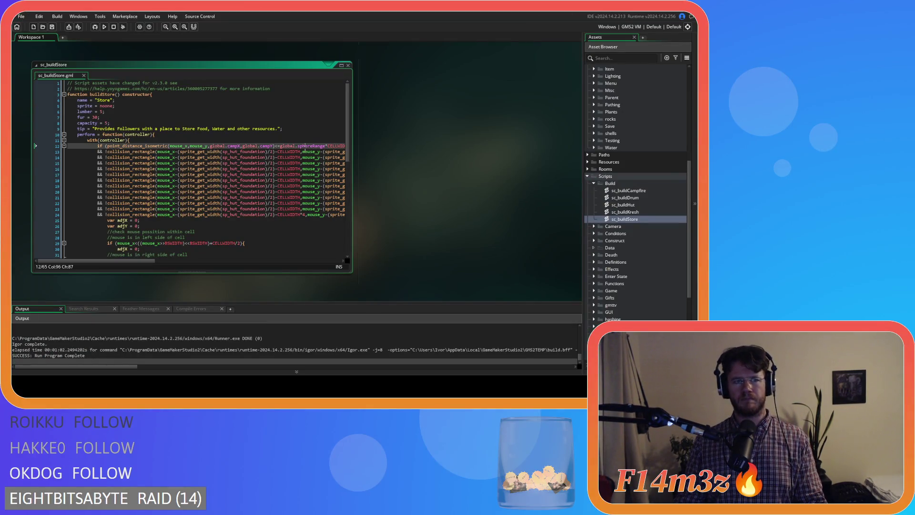
{"action": "right_click", "coordinate": [409, 142]}
{"action": "mouse_move", "coordinate": [426, 150]}
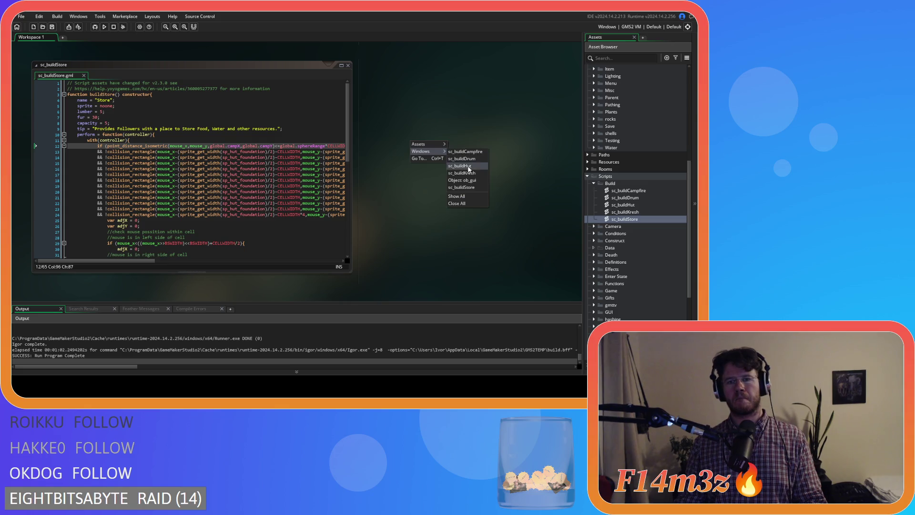
{"action": "left_click", "coordinate": [476, 206]}
{"action": "left_click", "coordinate": [587, 176]}
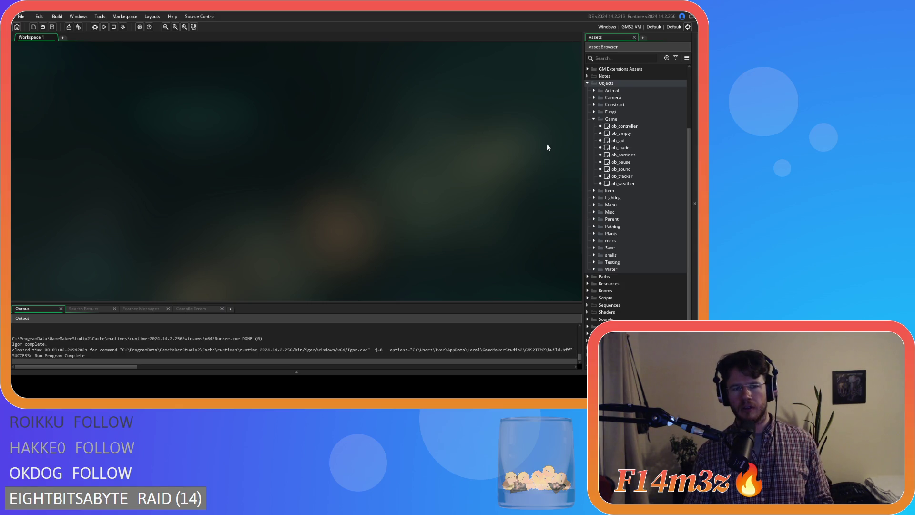
Step: Open ob_gui's Draw GUI event and scroll to the help-menu text around line 200
{"action": "left_click", "coordinate": [625, 140]}
{"action": "double_click", "coordinate": [624, 141]}
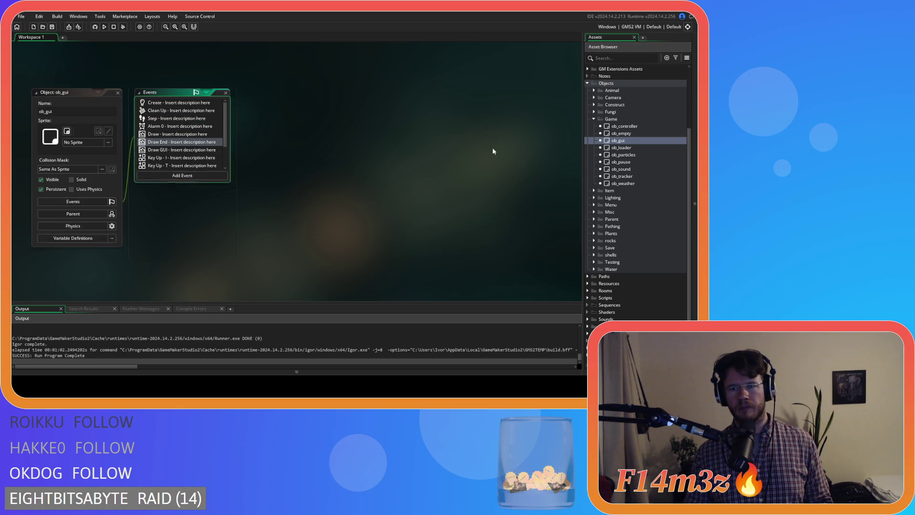
{"action": "left_click", "coordinate": [255, 103]}
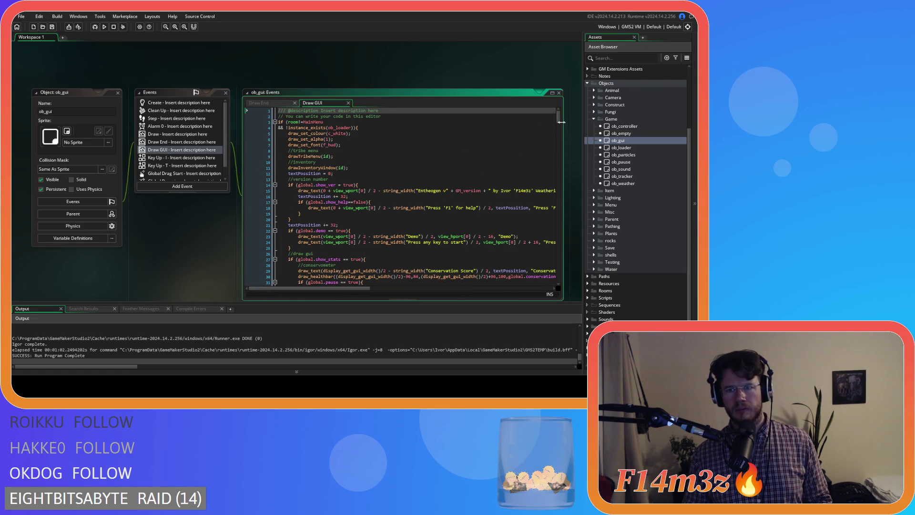
{"action": "left_click_drag", "start_coordinate": [560, 128], "coordinate": [570, 203]}
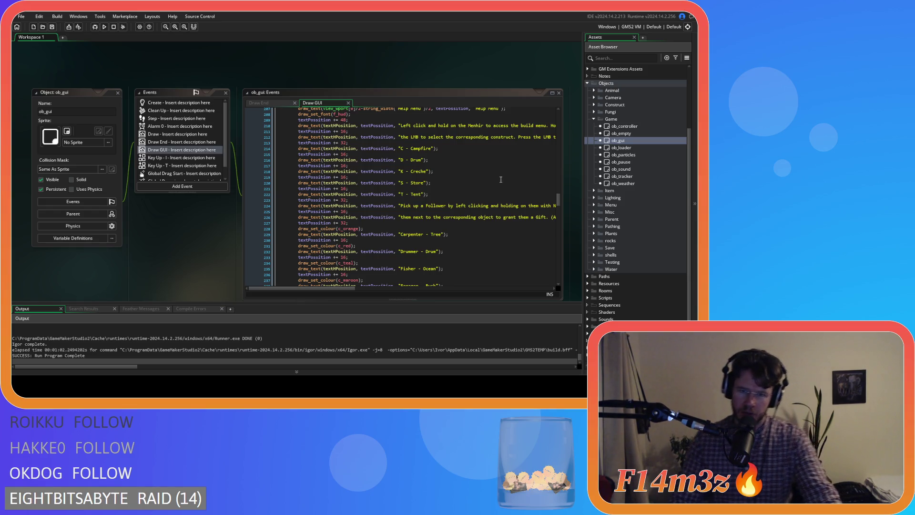
{"action": "left_click", "coordinate": [454, 172]}
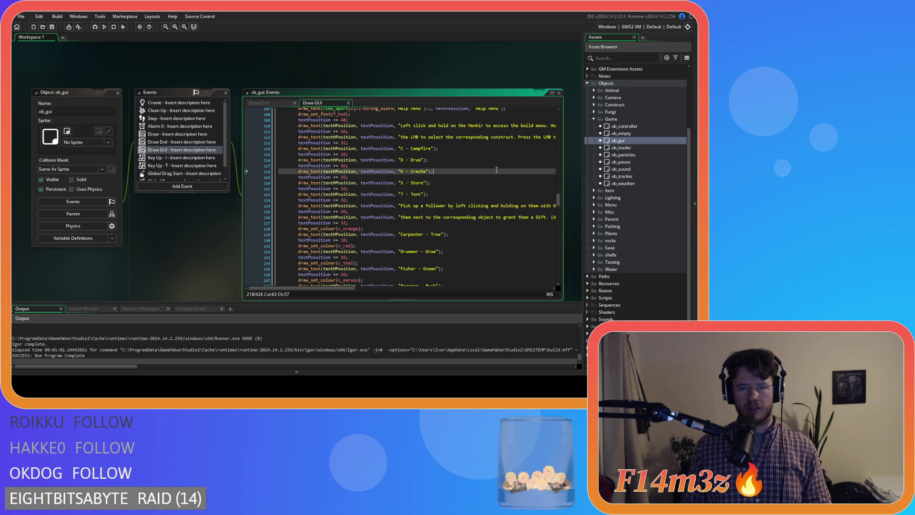
{"action": "scroll", "coordinate": [491, 161], "scroll_direction": "up", "scroll_amount": 3}
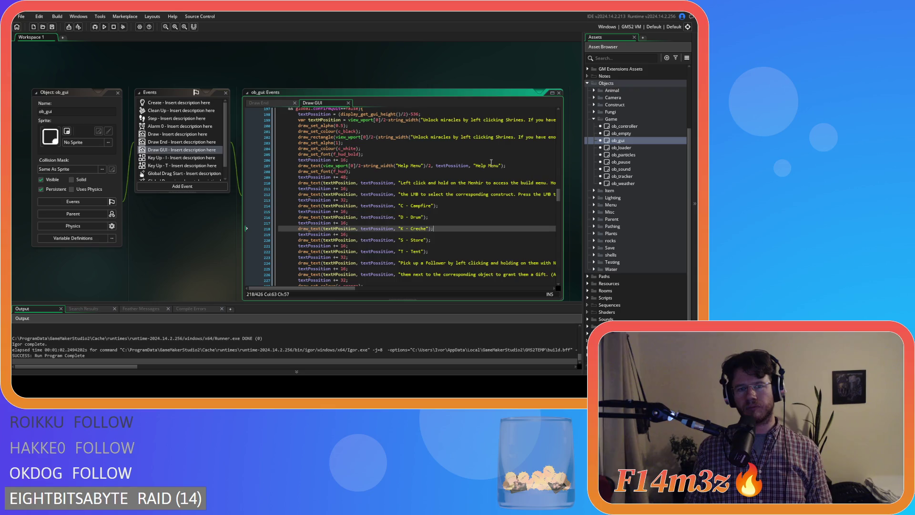
{"action": "scroll", "coordinate": [491, 163], "scroll_direction": "down", "scroll_amount": 5}
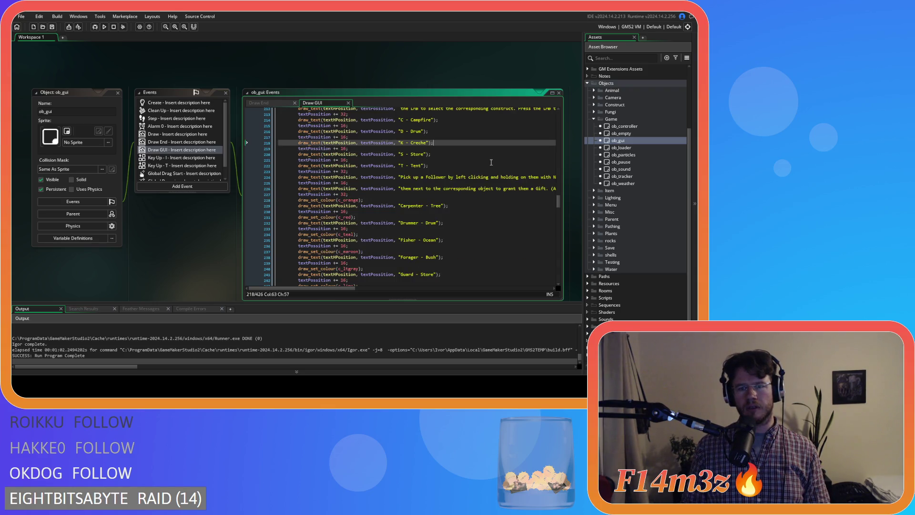
{"action": "scroll", "coordinate": [491, 163], "scroll_direction": "down", "scroll_amount": 20}
{"action": "left_click_drag", "start_coordinate": [431, 145], "coordinate": [436, 192]}
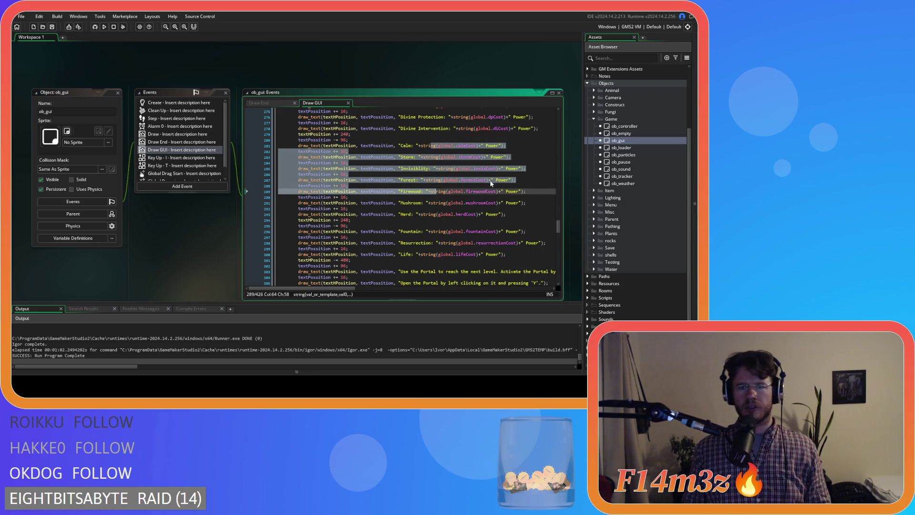
{"action": "scroll", "coordinate": [510, 197], "scroll_direction": "down", "scroll_amount": 3}
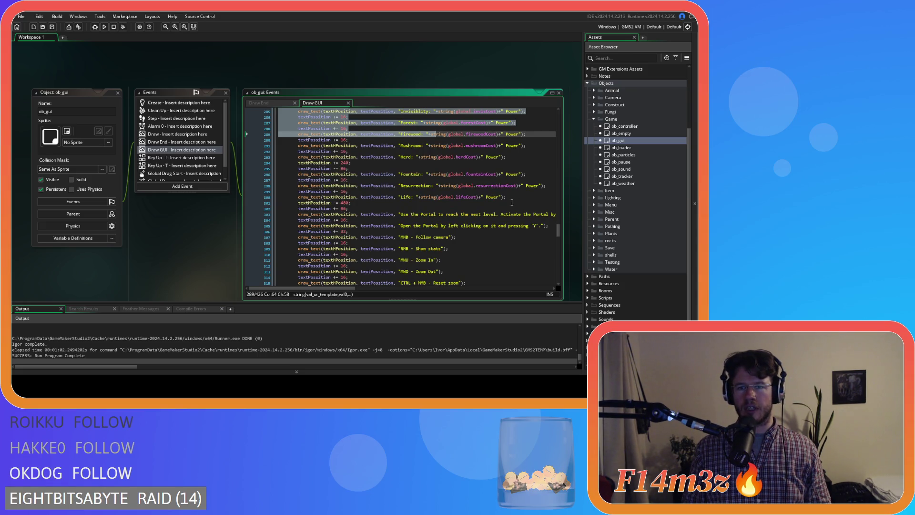
{"action": "scroll", "coordinate": [464, 200], "scroll_direction": "down", "scroll_amount": 1}
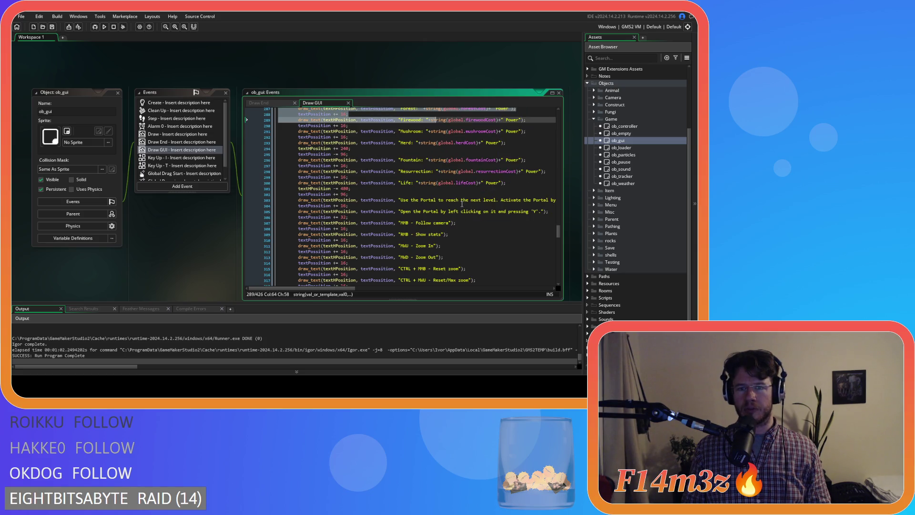
{"action": "scroll", "coordinate": [459, 208], "scroll_direction": "up", "scroll_amount": 1}
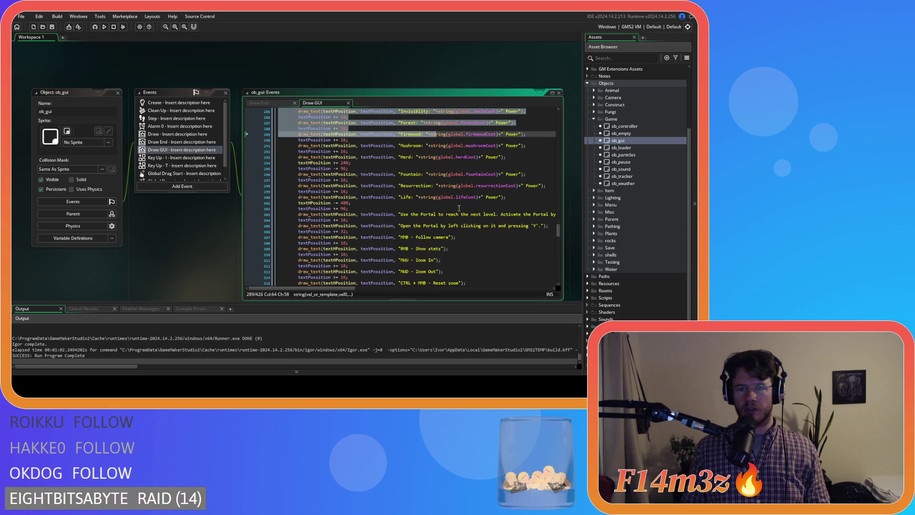
{"action": "scroll", "coordinate": [458, 208], "scroll_direction": "up", "scroll_amount": 13}
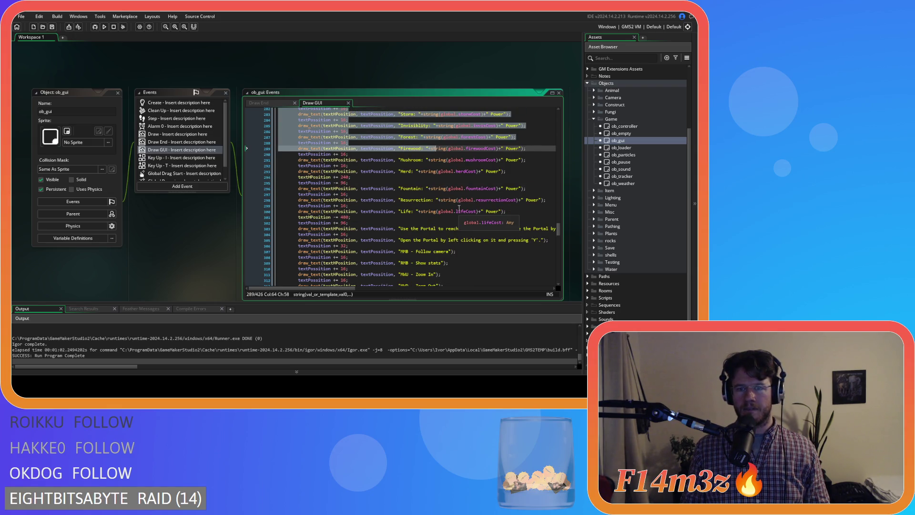
{"action": "scroll", "coordinate": [459, 207], "scroll_direction": "up", "scroll_amount": 20}
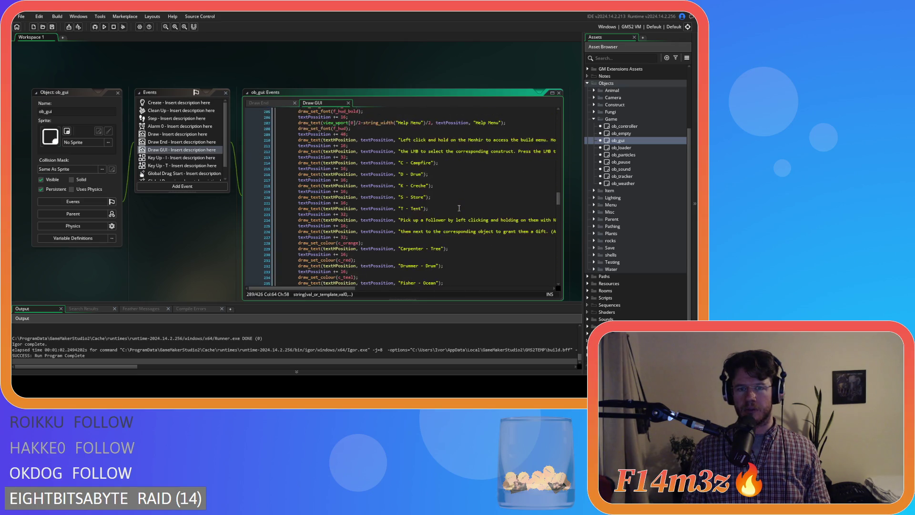
{"action": "scroll", "coordinate": [458, 208], "scroll_direction": "down", "scroll_amount": 4}
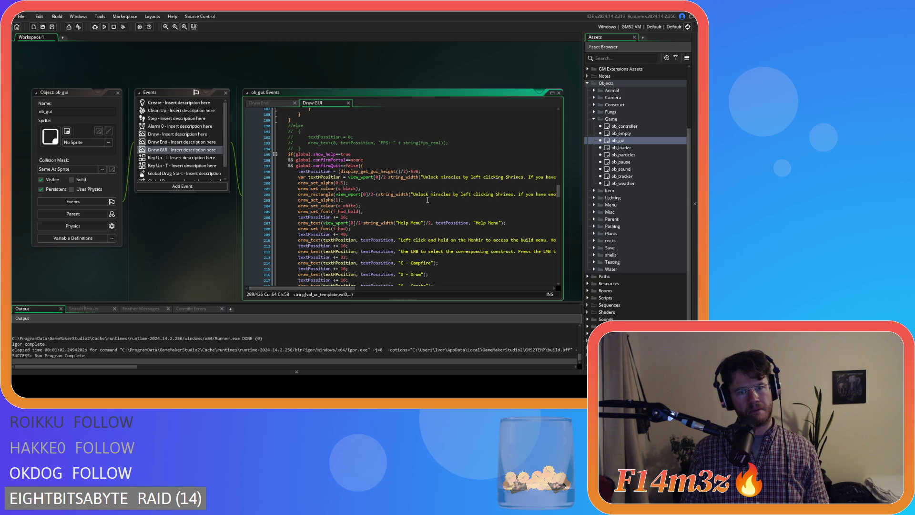
{"action": "left_click", "coordinate": [427, 195]}
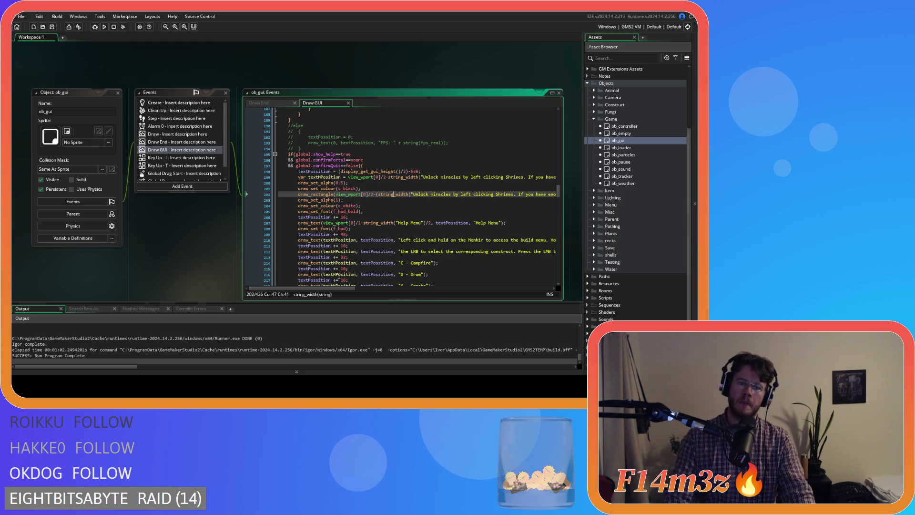
{"action": "left_click_drag", "start_coordinate": [334, 290], "coordinate": [339, 290]}
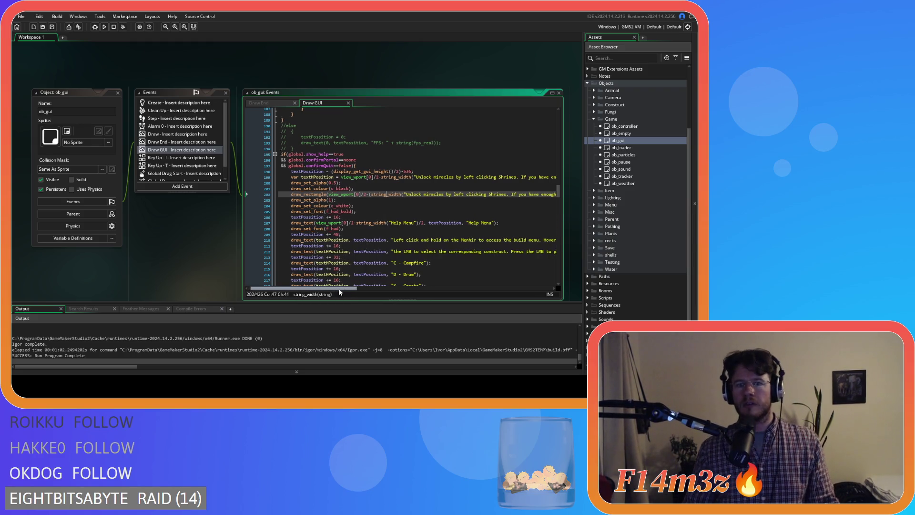
{"action": "left_click", "coordinate": [332, 195]}
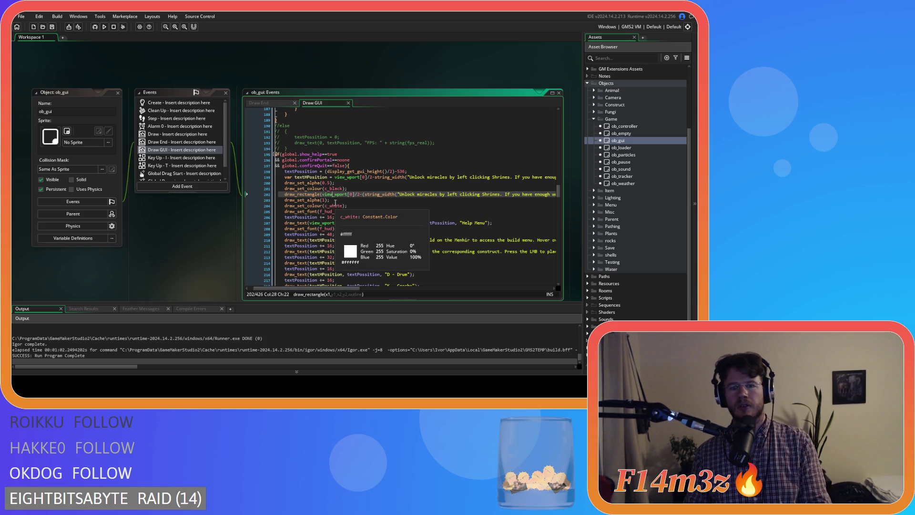
{"action": "key", "text": "Left"}
{"action": "key", "text": "Left"}
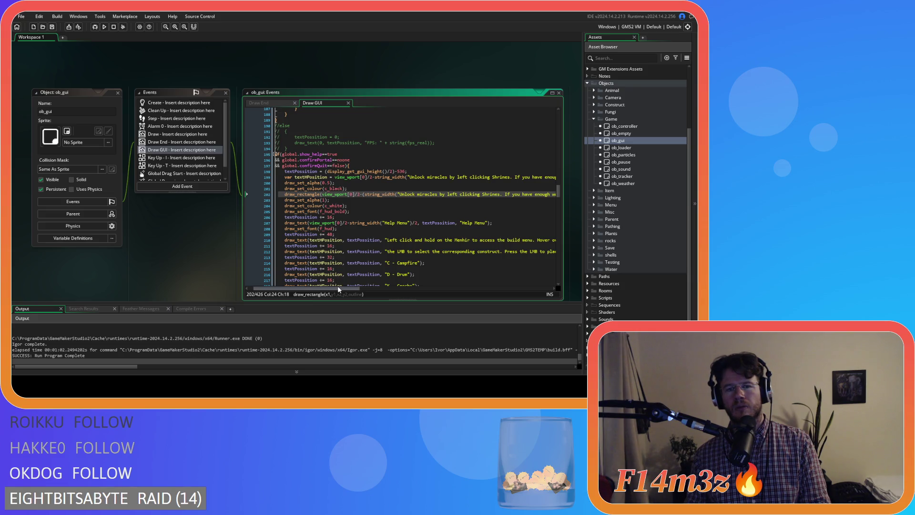
{"action": "left_click_drag", "start_coordinate": [339, 289], "coordinate": [436, 290]}
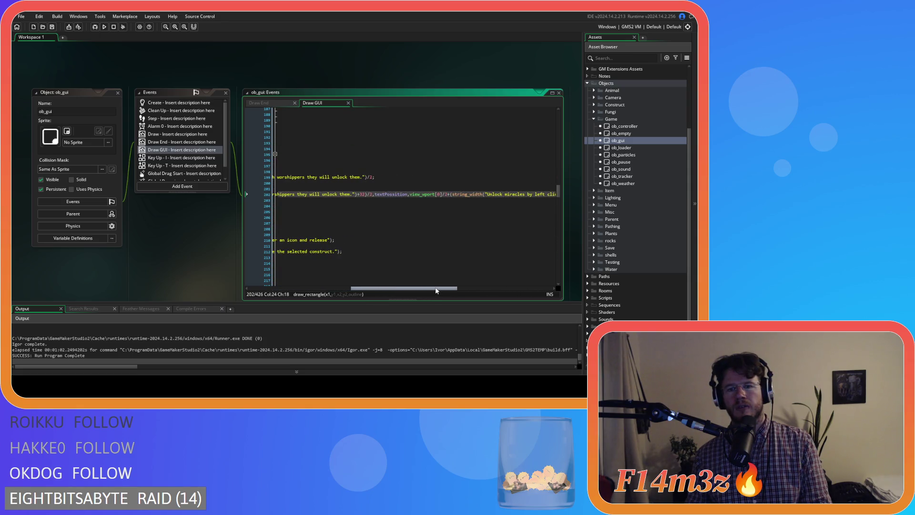
{"action": "left_click", "coordinate": [375, 194]}
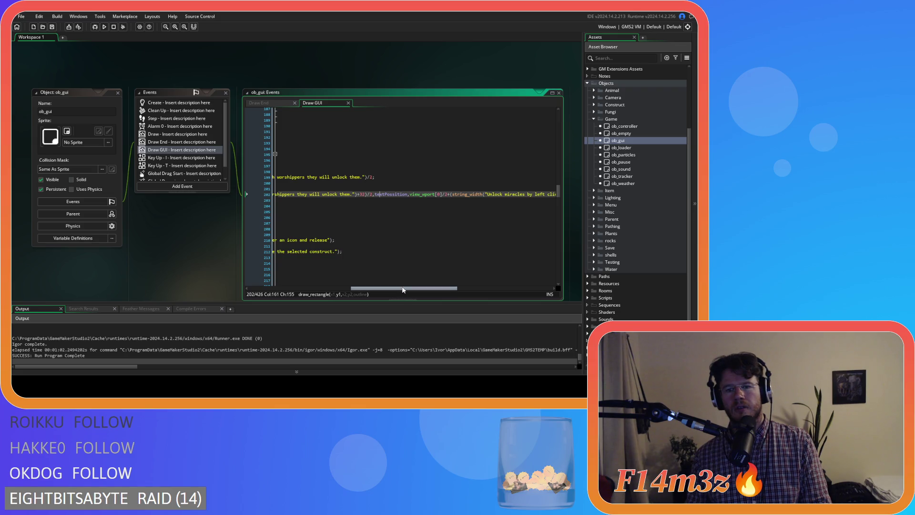
{"action": "left_click_drag", "start_coordinate": [403, 290], "coordinate": [289, 289]}
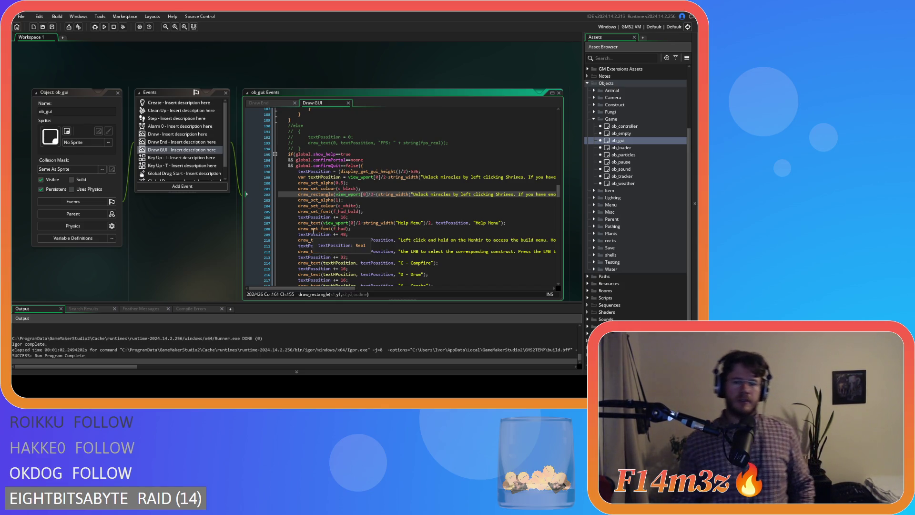
{"action": "mouse_move", "coordinate": [298, 202]}
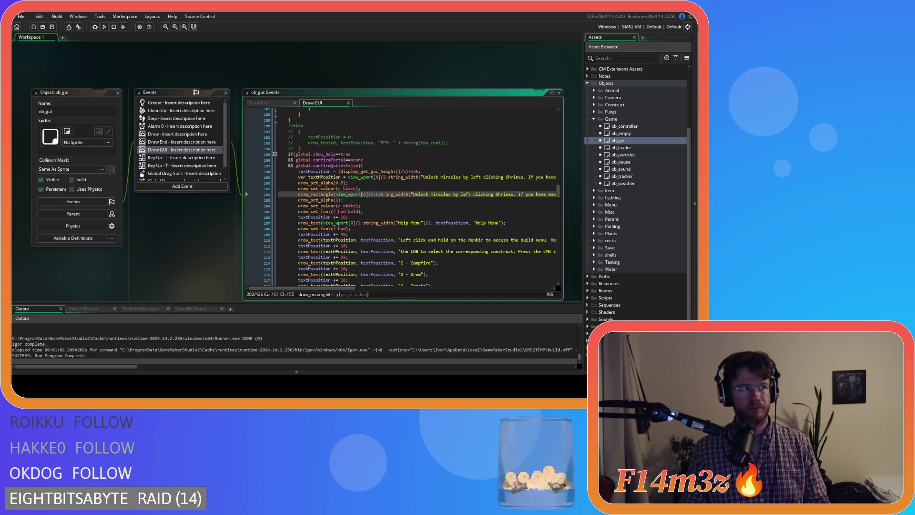
{"action": "scroll", "coordinate": [404, 191], "scroll_direction": "down", "scroll_amount": 8}
{"action": "left_click_drag", "start_coordinate": [405, 143], "coordinate": [405, 235]}
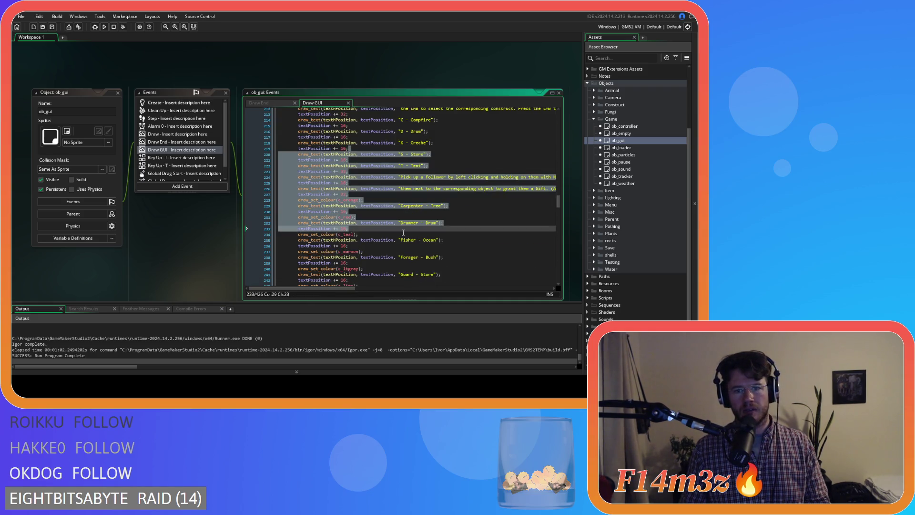
{"action": "scroll", "coordinate": [404, 235], "scroll_direction": "up", "scroll_amount": 5}
{"action": "scroll", "coordinate": [404, 235], "scroll_direction": "up", "scroll_amount": 2}
{"action": "left_click", "coordinate": [398, 236]}
{"action": "scroll", "coordinate": [399, 235], "scroll_direction": "down", "scroll_amount": 4}
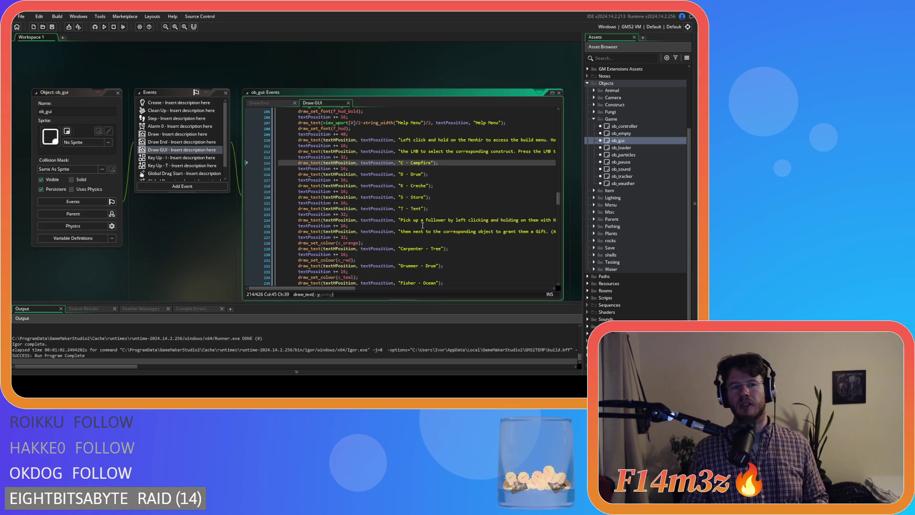
{"action": "scroll", "coordinate": [421, 223], "scroll_direction": "up", "scroll_amount": 2}
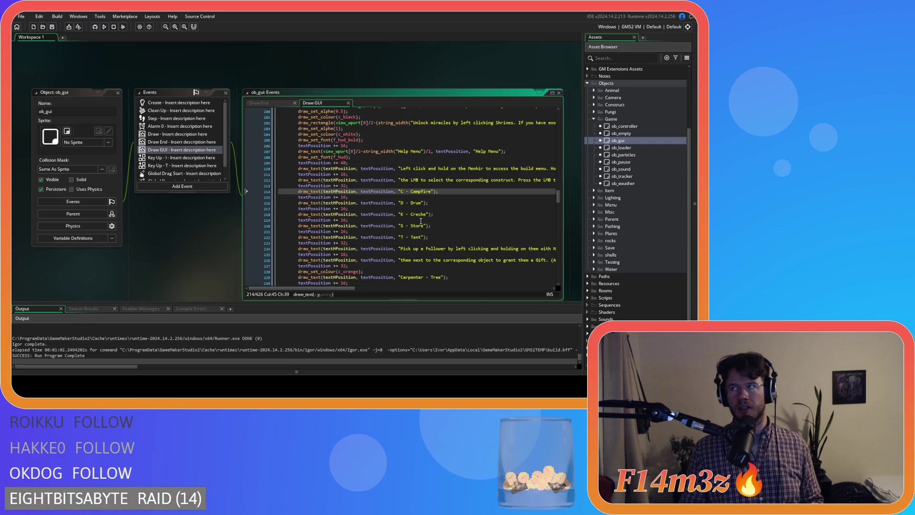
{"action": "scroll", "coordinate": [420, 221], "scroll_direction": "up", "scroll_amount": 2}
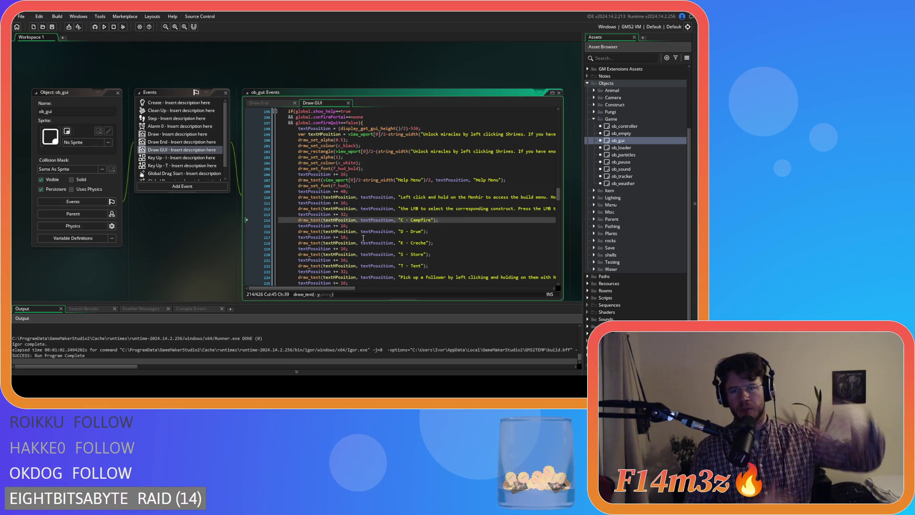
{"action": "left_click_drag", "start_coordinate": [319, 151], "coordinate": [378, 151]}
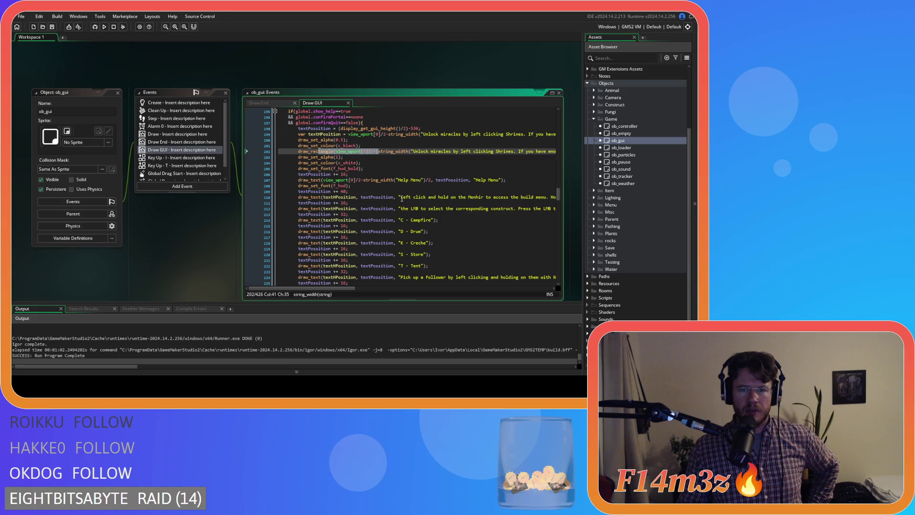
{"action": "scroll", "coordinate": [402, 197], "scroll_direction": "down", "scroll_amount": 9}
{"action": "left_click_drag", "start_coordinate": [401, 148], "coordinate": [424, 224]}
{"action": "scroll", "coordinate": [424, 224], "scroll_direction": "down", "scroll_amount": 4}
{"action": "left_click_drag", "start_coordinate": [419, 147], "coordinate": [420, 235]}
{"action": "scroll", "coordinate": [419, 224], "scroll_direction": "down", "scroll_amount": 5}
{"action": "left_click_drag", "start_coordinate": [419, 174], "coordinate": [419, 212]}
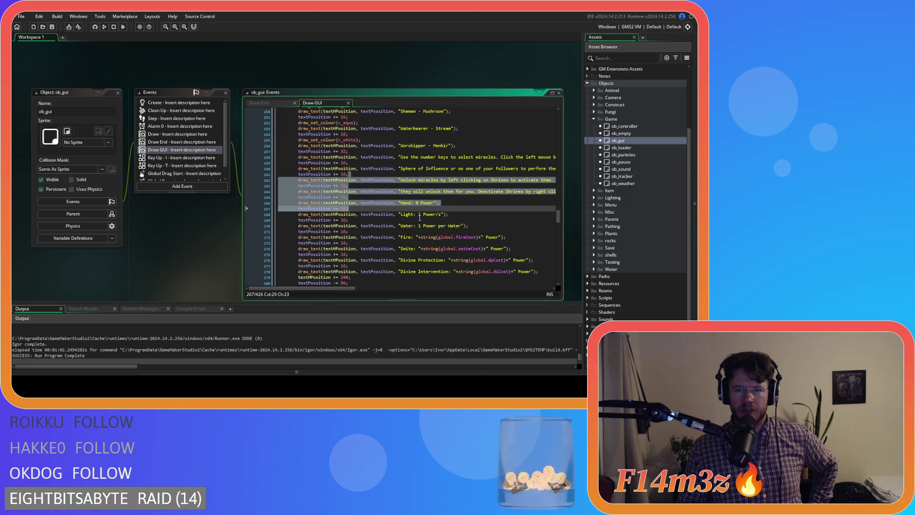
{"action": "scroll", "coordinate": [418, 217], "scroll_direction": "down", "scroll_amount": 3}
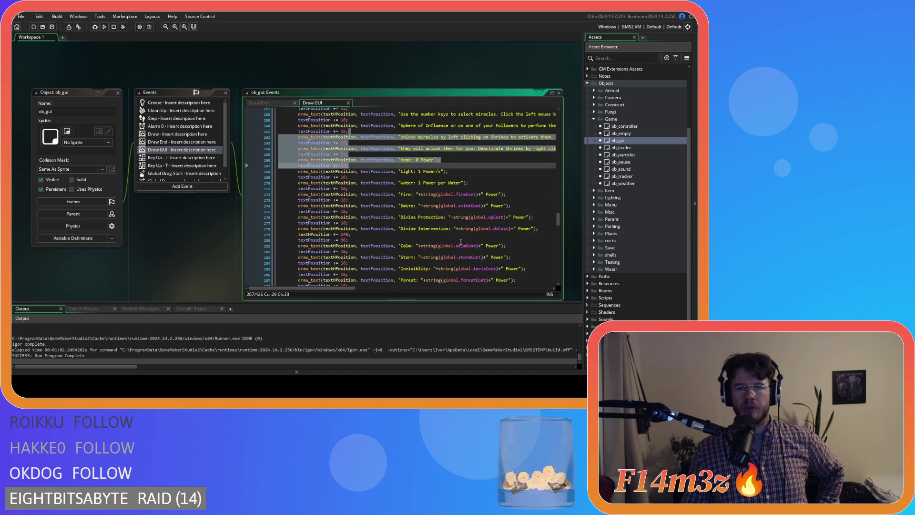
{"action": "scroll", "coordinate": [461, 241], "scroll_direction": "down", "scroll_amount": 5}
{"action": "scroll", "coordinate": [457, 242], "scroll_direction": "down", "scroll_amount": 6}
{"action": "scroll", "coordinate": [454, 242], "scroll_direction": "up", "scroll_amount": 2}
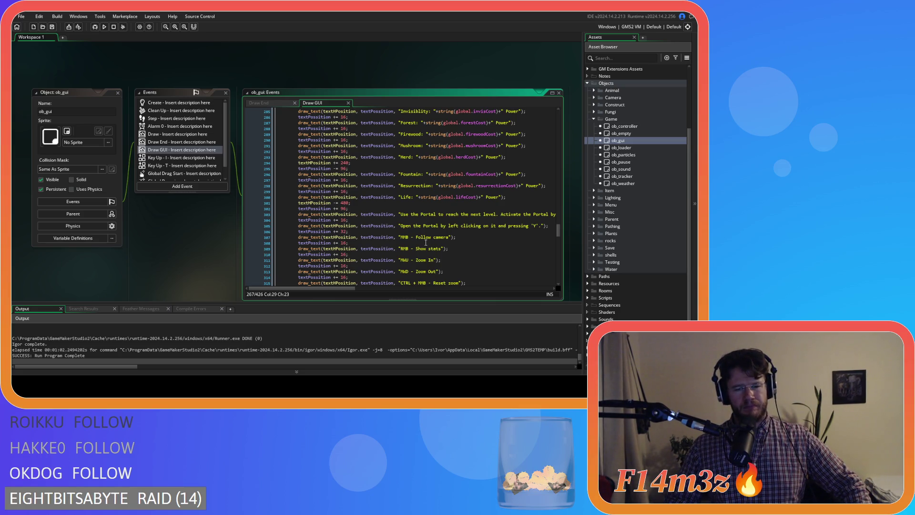
Step: Select the miracle and Shrine draw_text lines from line 301 back up to line 258
{"action": "left_click", "coordinate": [426, 191]}
{"action": "scroll", "coordinate": [497, 238], "scroll_direction": "up", "scroll_amount": 8}
{"action": "scroll", "coordinate": [496, 237], "scroll_direction": "down", "scroll_amount": 20}
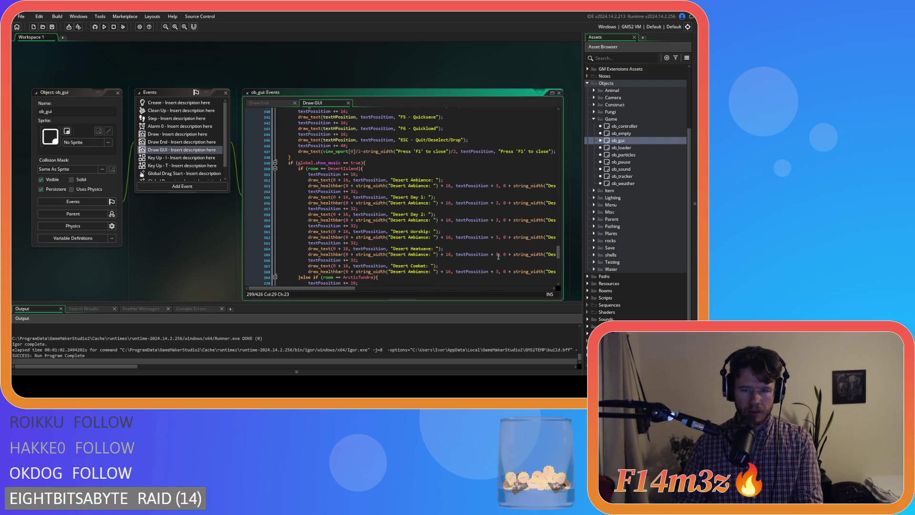
{"action": "scroll", "coordinate": [498, 257], "scroll_direction": "up", "scroll_amount": 4}
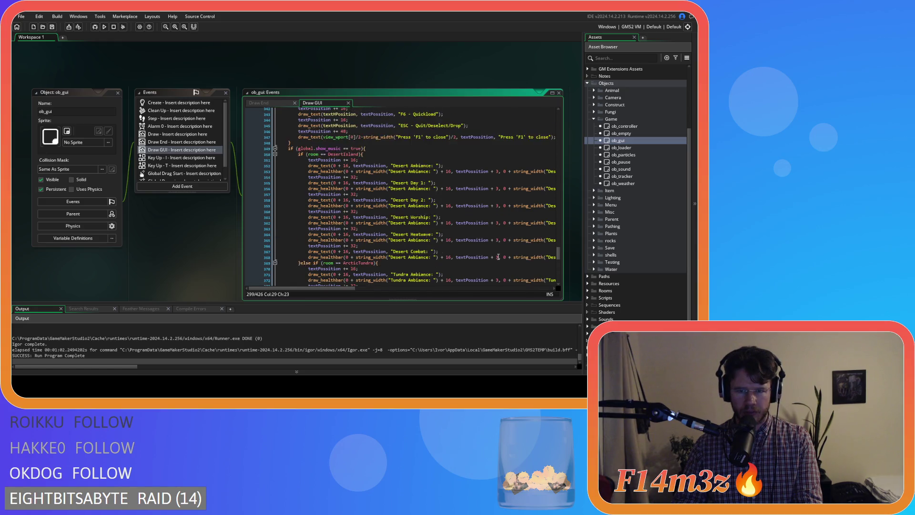
{"action": "scroll", "coordinate": [498, 256], "scroll_direction": "up", "scroll_amount": 15}
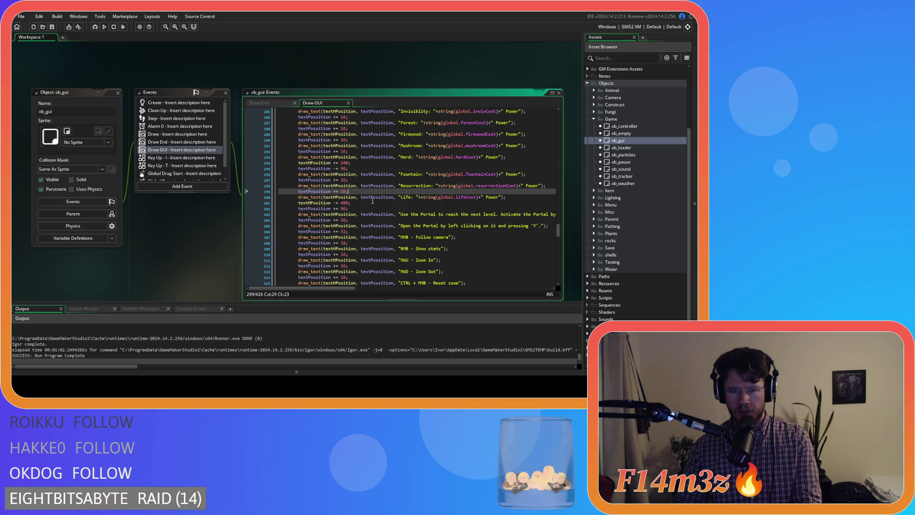
{"action": "left_click", "coordinate": [361, 203]}
{"action": "scroll", "coordinate": [362, 210], "scroll_direction": "up", "scroll_amount": 20}
{"action": "mouse_move", "coordinate": [361, 204]}
{"action": "left_mouse_down"}
{"action": "mouse_move", "coordinate": [359, 266]}
{"action": "mouse_move", "coordinate": [374, 254]}
{"action": "mouse_move", "coordinate": [304, 240]}
{"action": "mouse_move", "coordinate": [324, 266]}
{"action": "mouse_move", "coordinate": [316, 244]}
{"action": "mouse_move", "coordinate": [276, 230]}
{"action": "left_mouse_up"}
{"action": "scroll", "coordinate": [363, 213], "scroll_direction": "up", "scroll_amount": 10}
{"action": "scroll", "coordinate": [356, 265], "scroll_direction": "down", "scroll_amount": 3}
{"action": "scroll", "coordinate": [357, 265], "scroll_direction": "down", "scroll_amount": 7}
{"action": "scroll", "coordinate": [359, 266], "scroll_direction": "down", "scroll_amount": 5}
{"action": "scroll", "coordinate": [375, 255], "scroll_direction": "down", "scroll_amount": 2}
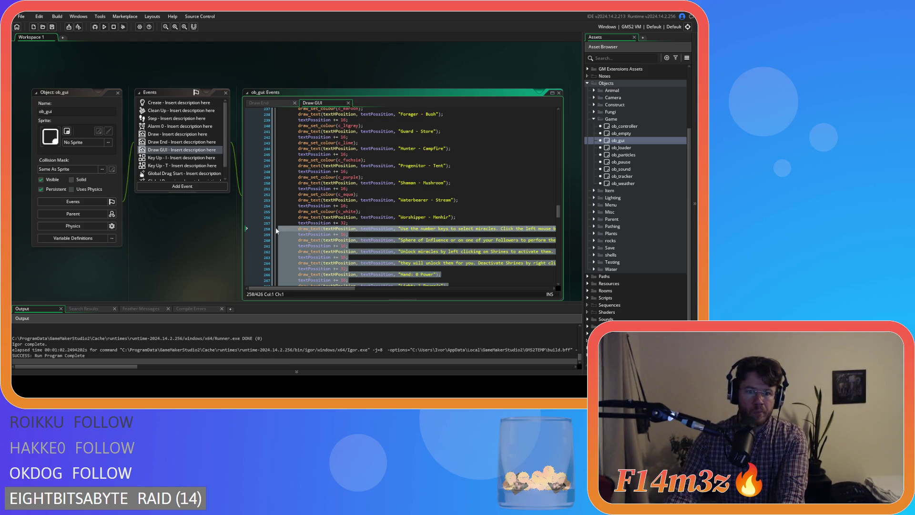
Step: Delete the selected miracle/Shrine block and the extra 'textPossition += 96;' line, then save
{"action": "key", "text": "Delete"}
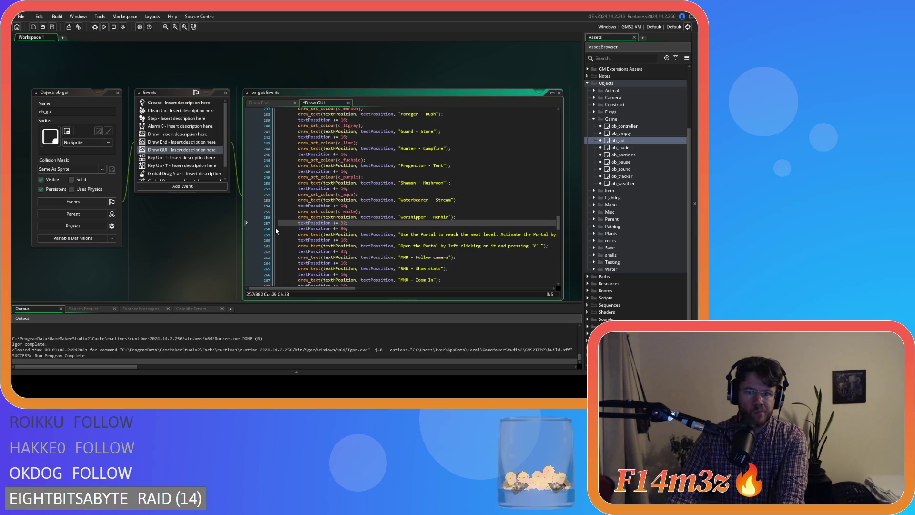
{"action": "key", "text": "shift+Down"}
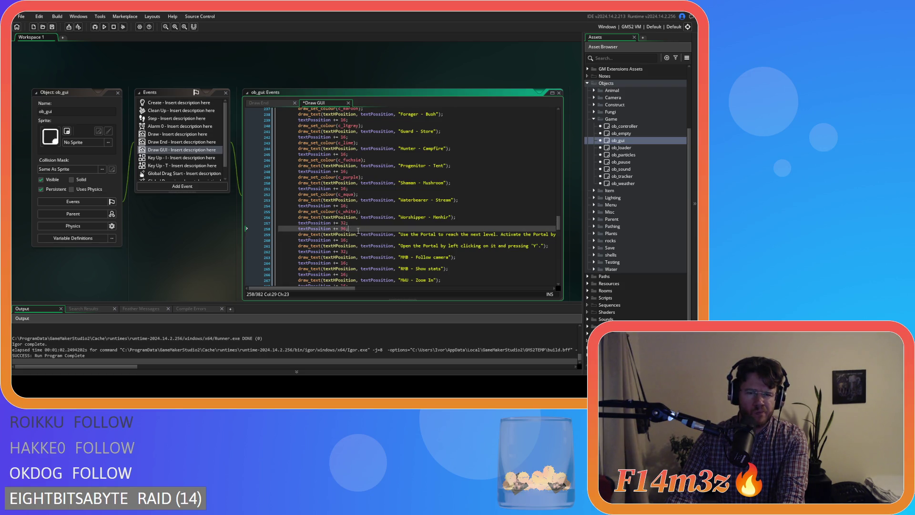
{"action": "key", "text": "Delete"}
{"action": "left_click", "coordinate": [398, 211]}
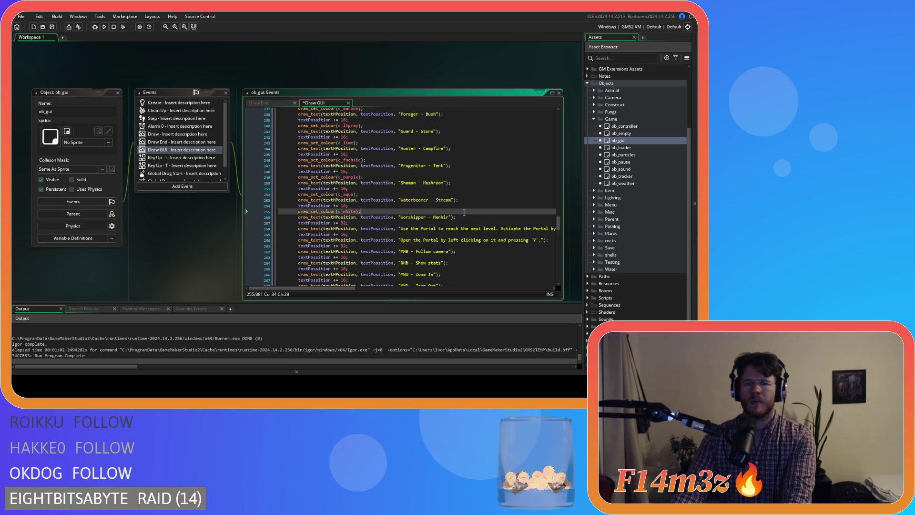
{"action": "scroll", "coordinate": [447, 246], "scroll_direction": "down", "scroll_amount": 4}
{"action": "key", "text": "ctrl+s"}
Step: Inspect the help code's text position variable and look up the view_wport documentation
{"action": "scroll", "coordinate": [448, 247], "scroll_direction": "up", "scroll_amount": 20}
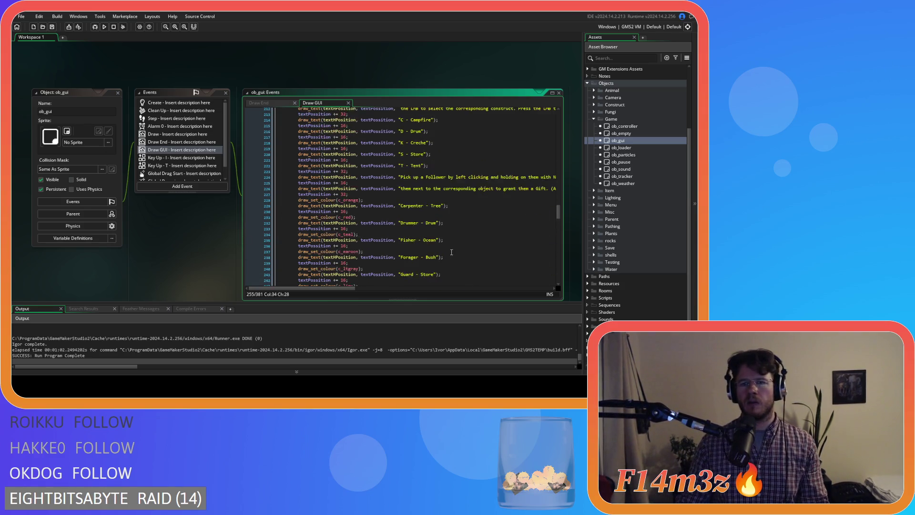
{"action": "scroll", "coordinate": [455, 227], "scroll_direction": "down", "scroll_amount": 10}
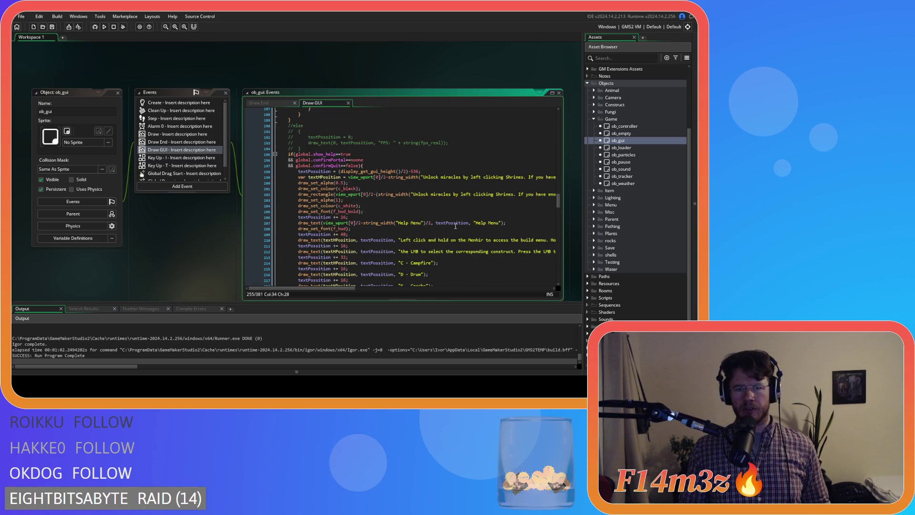
{"action": "scroll", "coordinate": [455, 227], "scroll_direction": "up", "scroll_amount": 4}
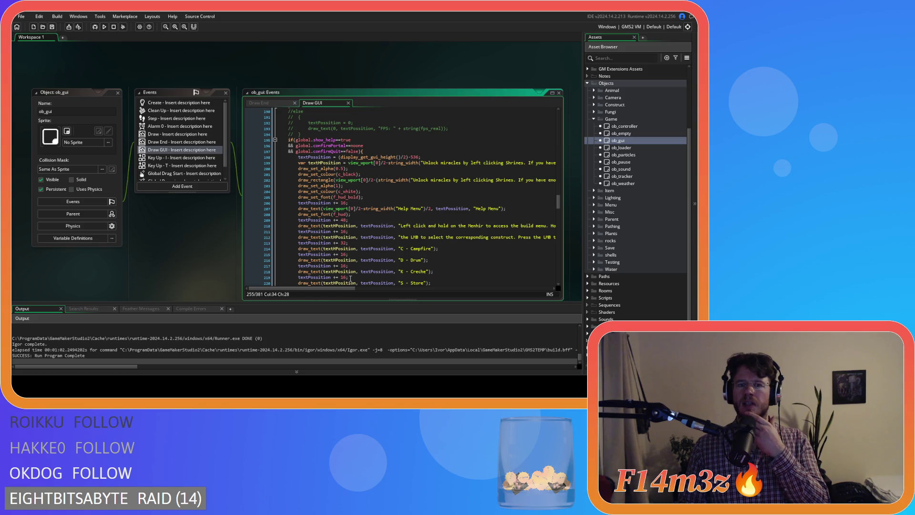
{"action": "left_click_drag", "start_coordinate": [308, 157], "coordinate": [348, 164]}
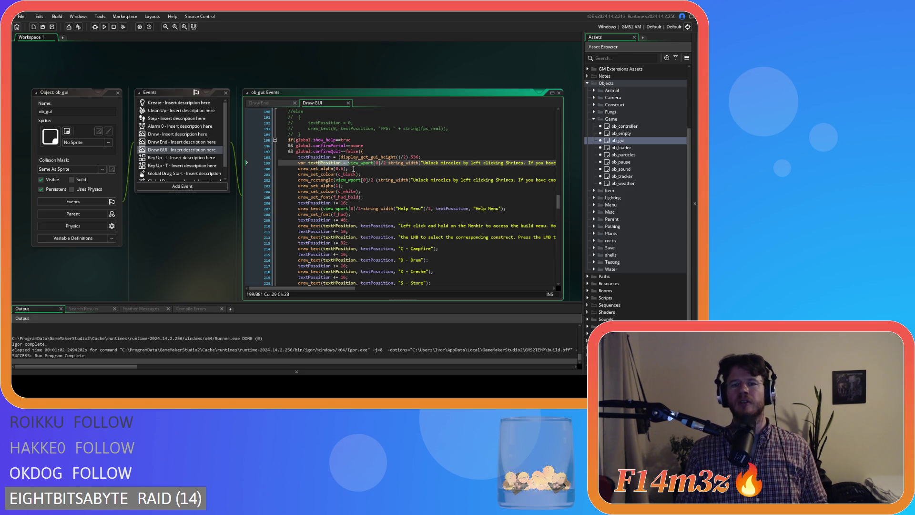
{"action": "mouse_move", "coordinate": [340, 191]}
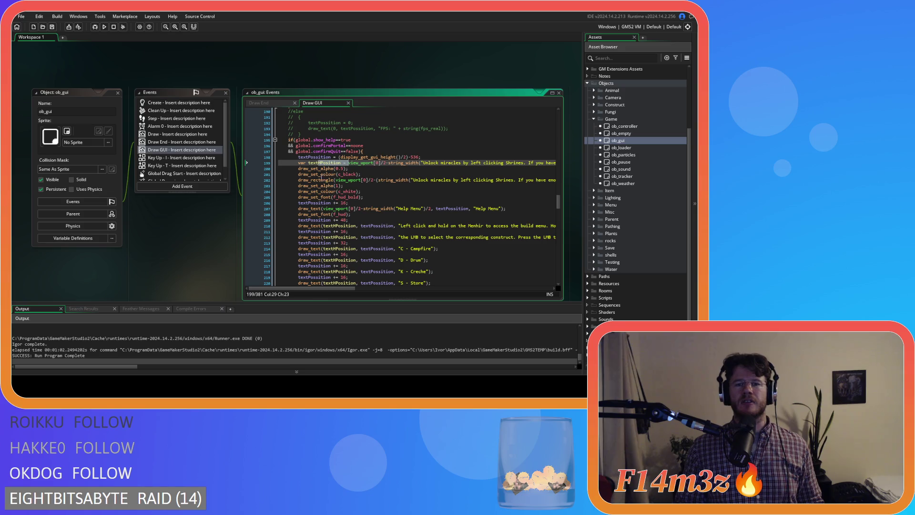
{"action": "mouse_move", "coordinate": [316, 163]}
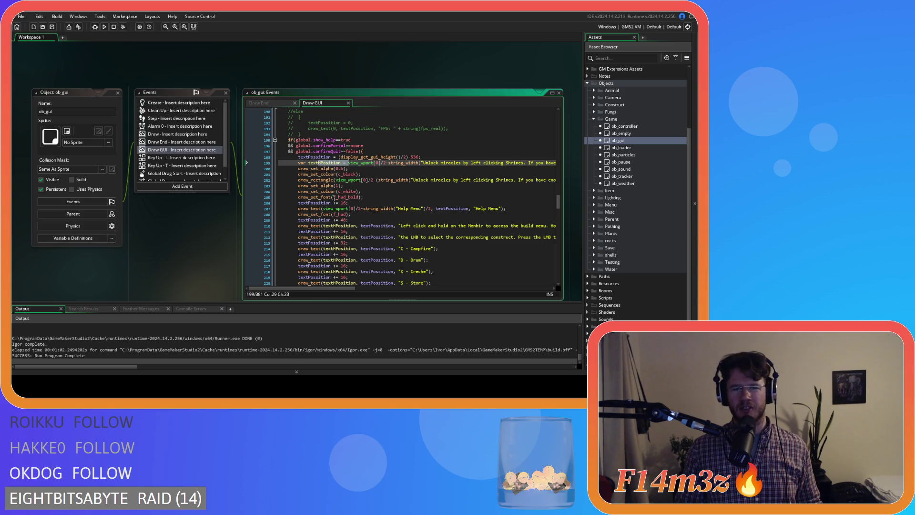
{"action": "left_click_drag", "start_coordinate": [318, 202], "coordinate": [344, 260]}
{"action": "left_click", "coordinate": [348, 163]}
{"action": "mouse_move", "coordinate": [348, 165]}
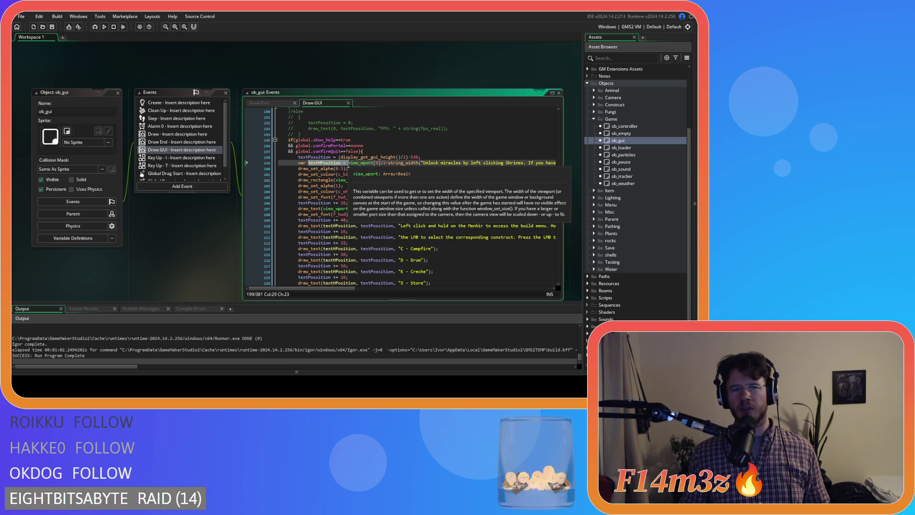
Step: Review the help-menu text and rectangle lines, then select the 536 offset value
{"action": "left_click", "coordinate": [360, 191]}
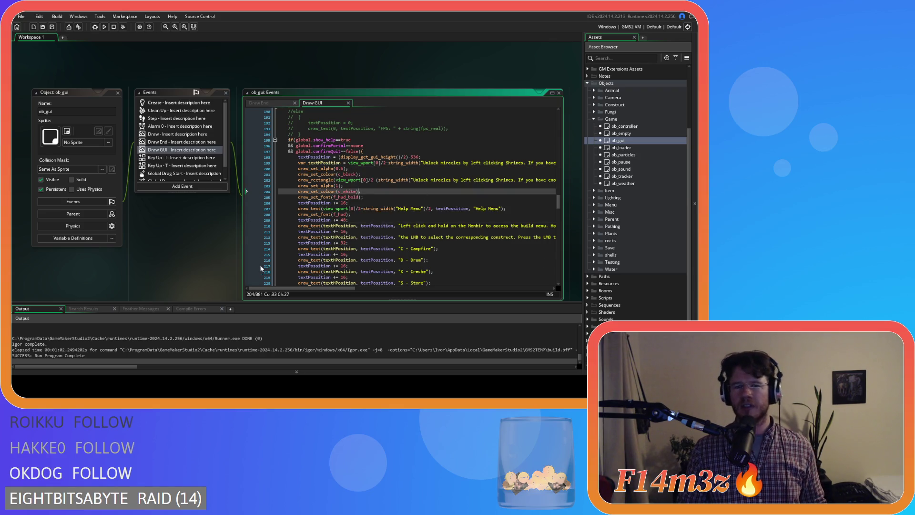
{"action": "mouse_move", "coordinate": [327, 172]}
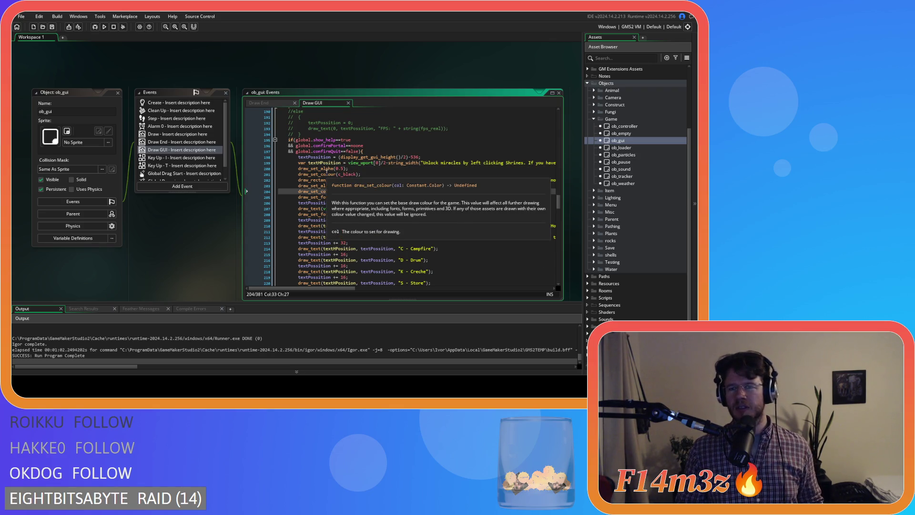
{"action": "left_click", "coordinate": [374, 226]}
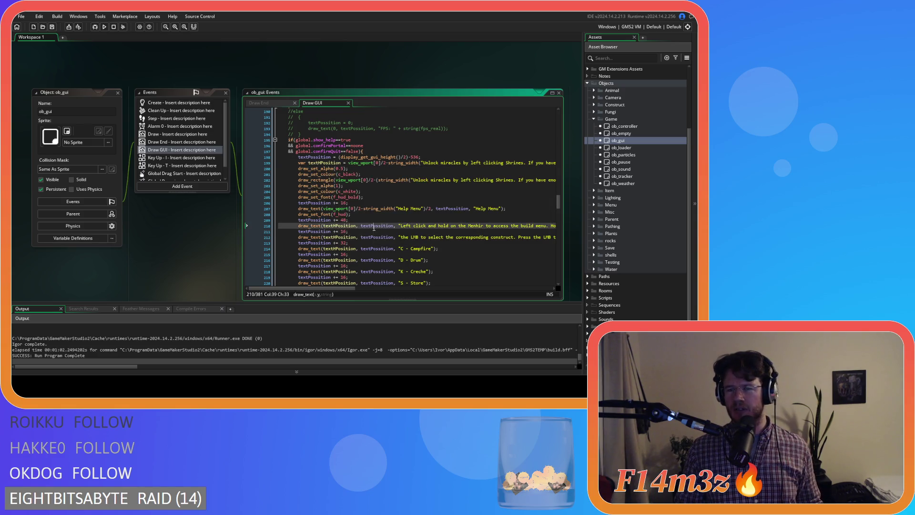
{"action": "left_click_drag", "start_coordinate": [324, 290], "coordinate": [447, 281]}
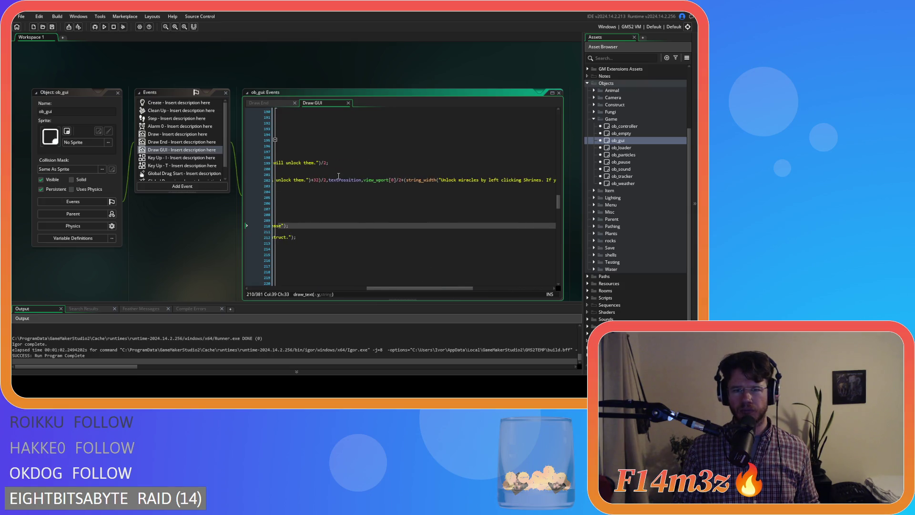
{"action": "left_click", "coordinate": [362, 174]}
{"action": "mouse_move", "coordinate": [343, 288]}
{"action": "left_mouse_down"}
{"action": "mouse_move", "coordinate": [416, 290]}
{"action": "mouse_move", "coordinate": [424, 257]}
{"action": "left_mouse_up"}
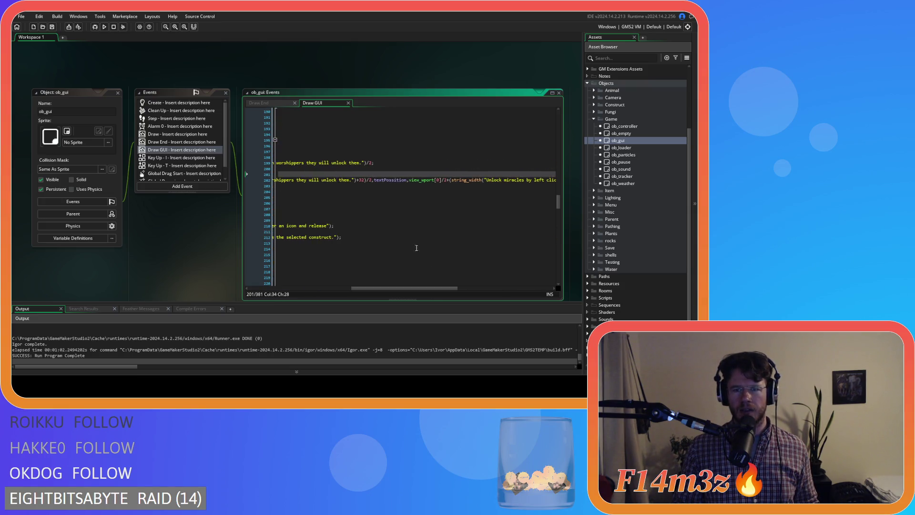
{"action": "left_click", "coordinate": [384, 181]}
{"action": "left_click_drag", "start_coordinate": [387, 291], "coordinate": [282, 290]}
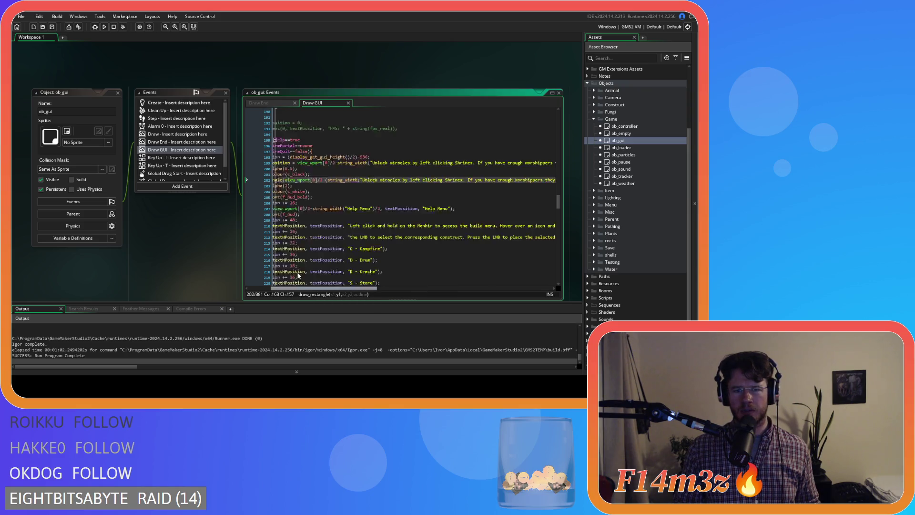
{"action": "left_click", "coordinate": [411, 157]}
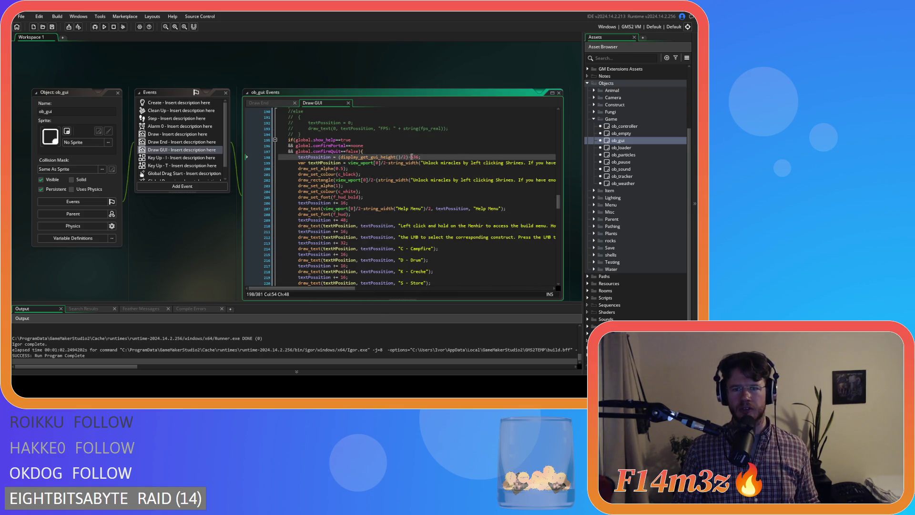
{"action": "key", "text": "shift+Right"}
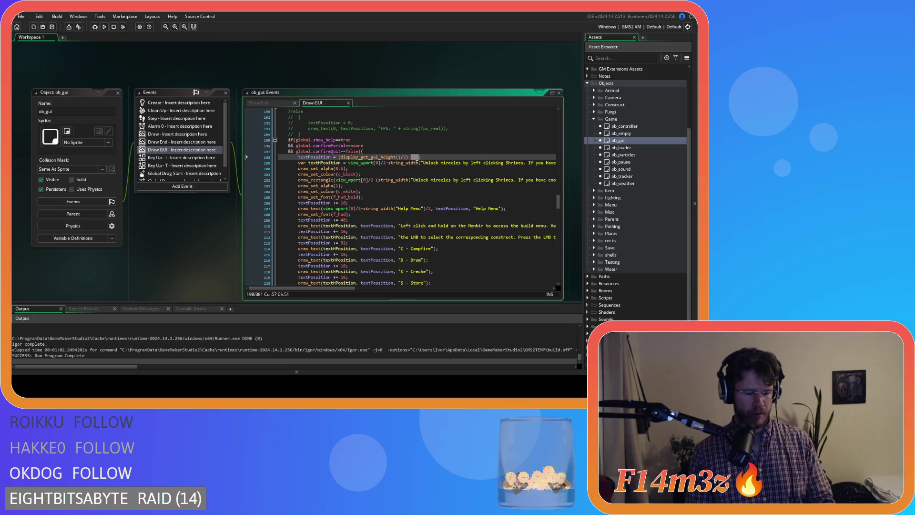
Step: Change the help menu offset on line 198 to 250 and run the game
{"action": "type", "text": "250"}
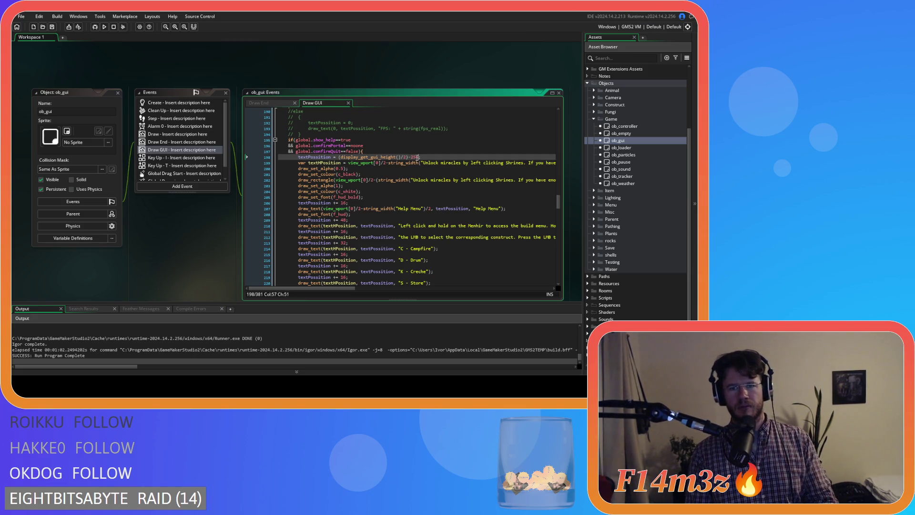
{"action": "key", "text": "F5"}
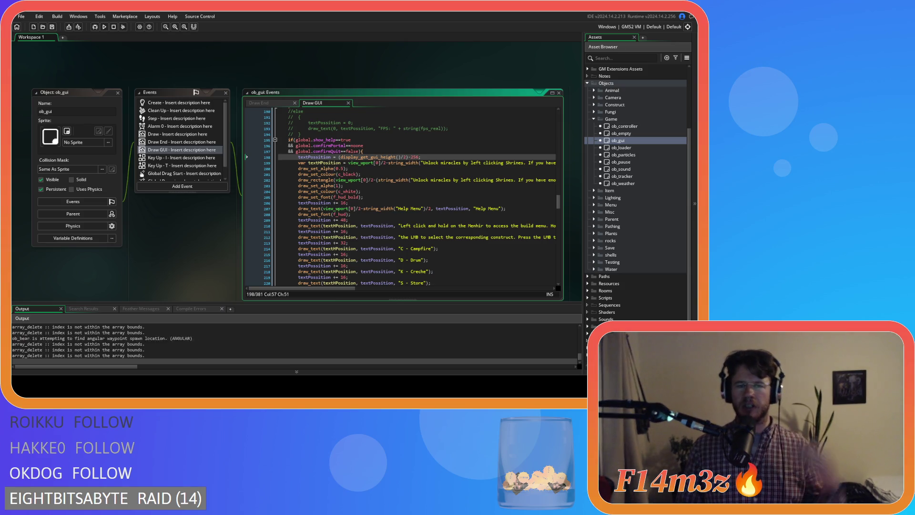
Step: Check the repositioned Help Menu over the zoomed map, then quit the game
{"action": "key", "text": "alt+Tab"}
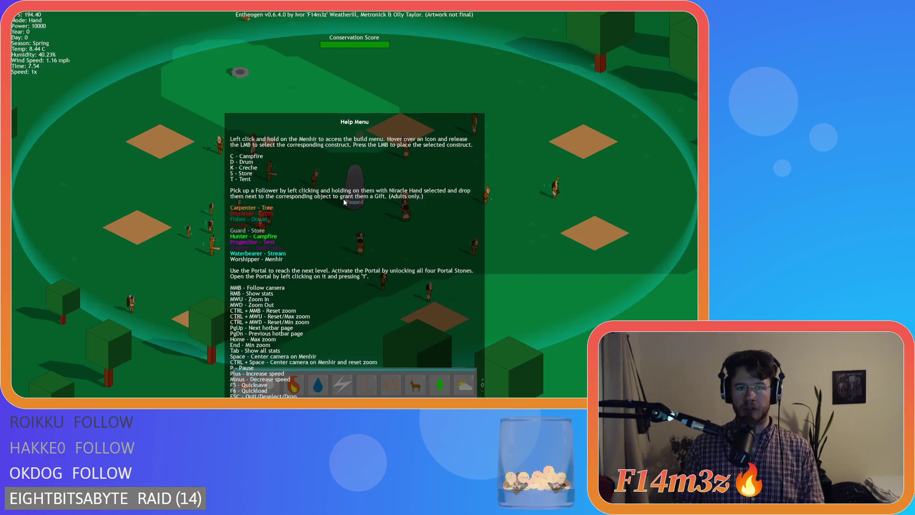
{"action": "scroll", "coordinate": [397, 211], "scroll_direction": "down", "scroll_amount": 5}
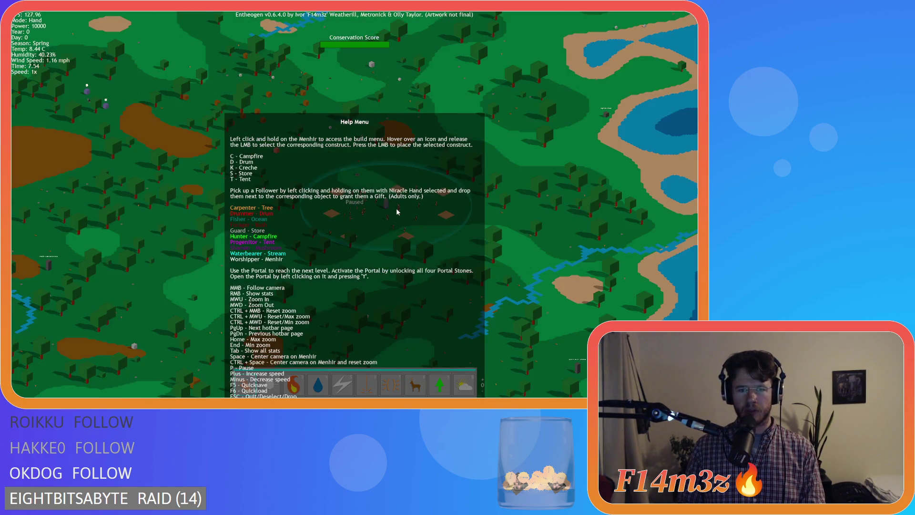
{"action": "scroll", "coordinate": [397, 211], "scroll_direction": "up", "scroll_amount": 3}
{"action": "scroll", "coordinate": [397, 212], "scroll_direction": "down", "scroll_amount": 5}
{"action": "scroll", "coordinate": [397, 211], "scroll_direction": "up", "scroll_amount": 5}
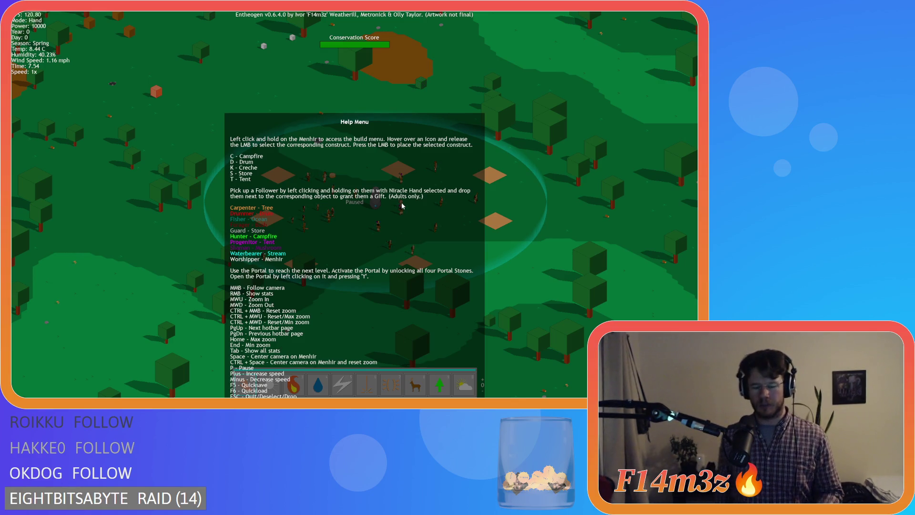
{"action": "key", "text": "F1"}
{"action": "key", "text": "F1"}
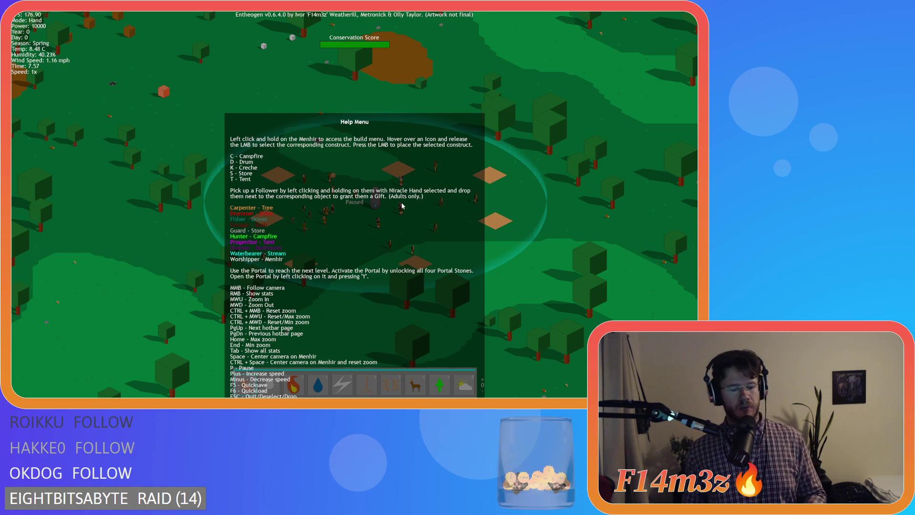
{"action": "key", "text": "Escape"}
{"action": "key", "text": "Escape"}
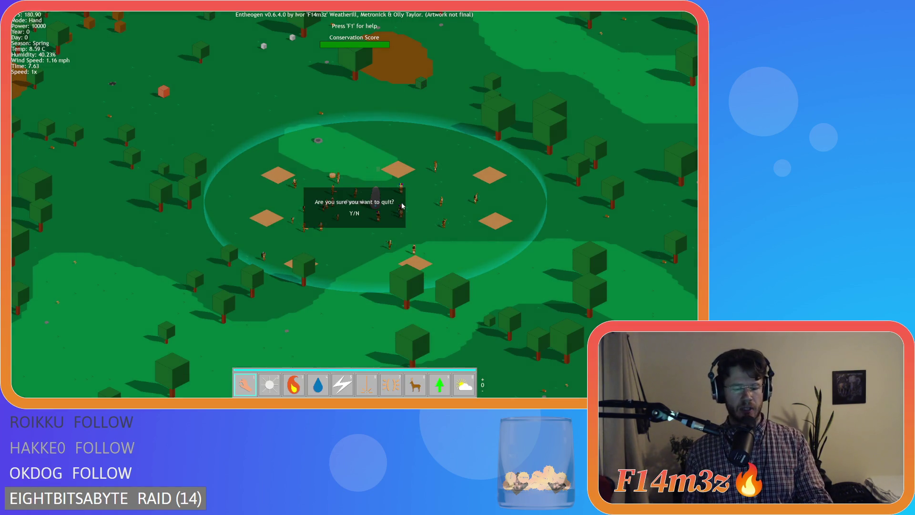
{"action": "key", "text": "y"}
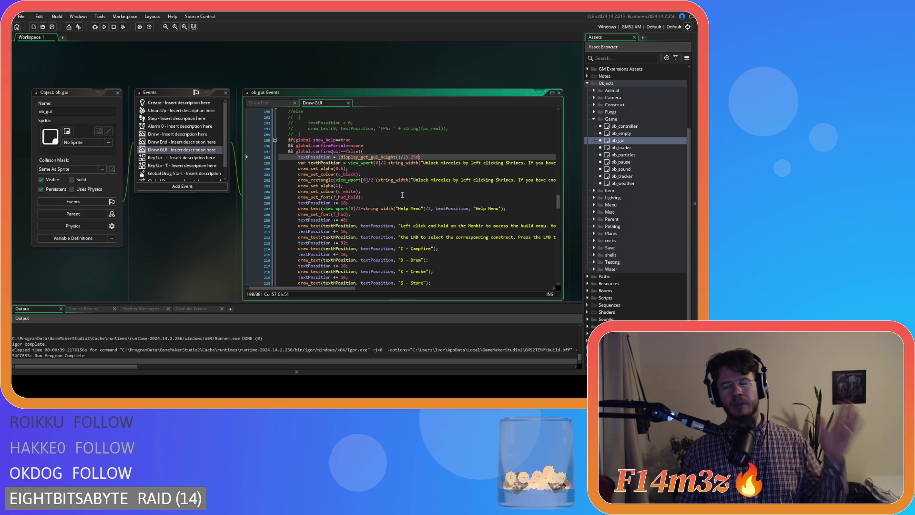
Step: Undo the last edit on line 198 and type 304 as the help-menu offset
{"action": "left_click", "coordinate": [366, 208]}
{"action": "key", "text": "ctrl+z"}
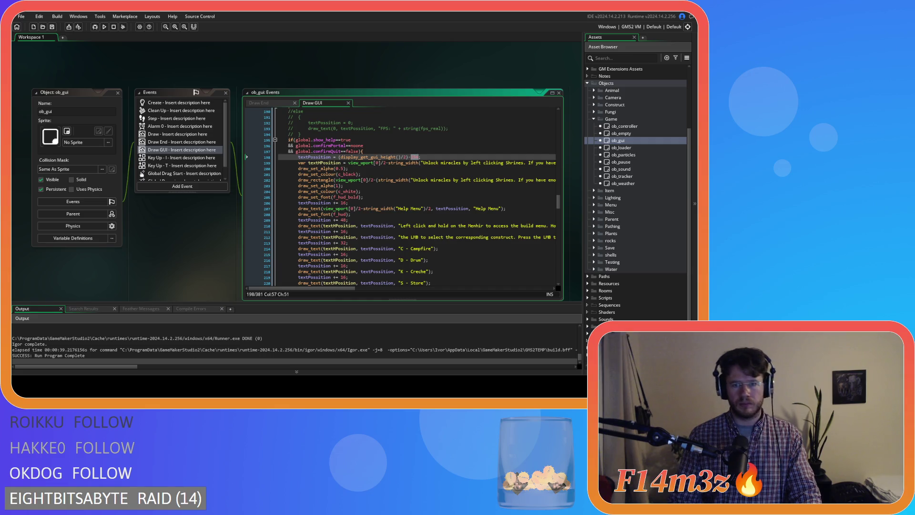
{"action": "type", "text": "30"}
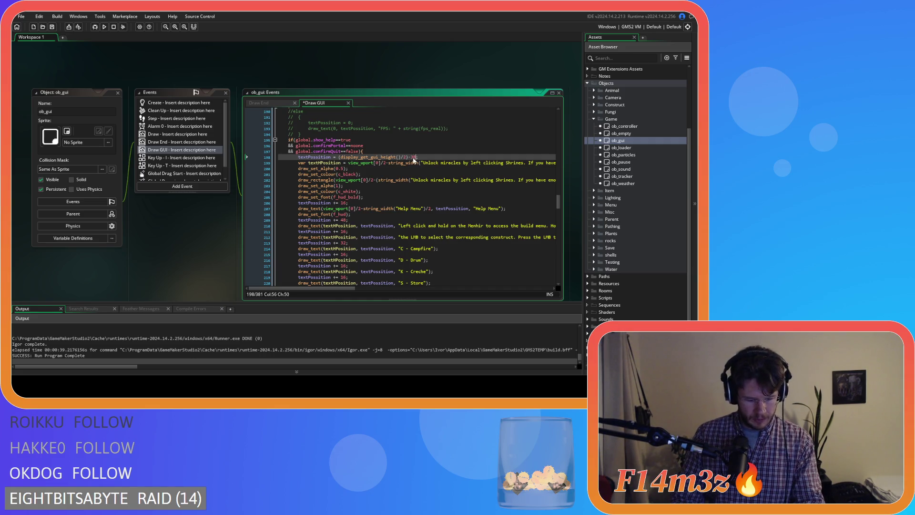
{"action": "type", "text": "4"}
Step: Run the game with F5 to check the Help Menu at the new offset
{"action": "key", "text": "F5"}
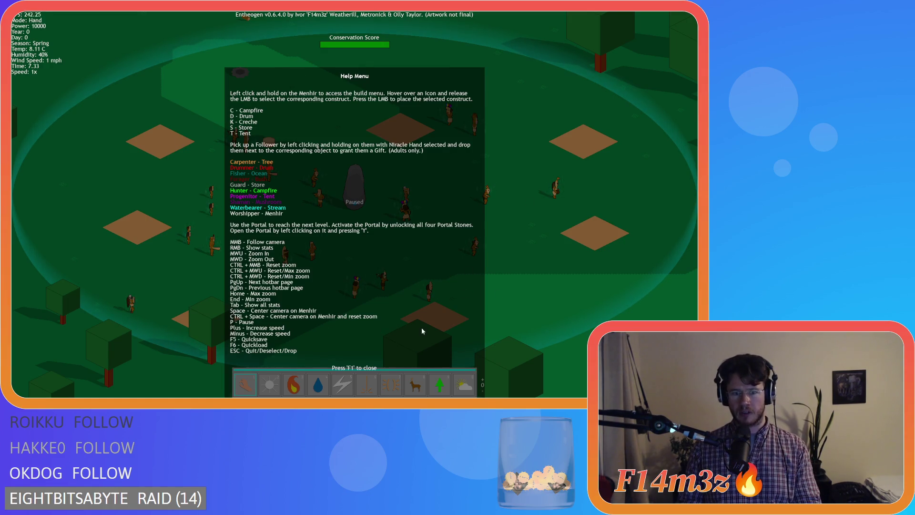
Step: Close the Help Menu and quit the running game, confirming with Y
{"action": "key", "text": "F1"}
{"action": "key", "text": "Escape"}
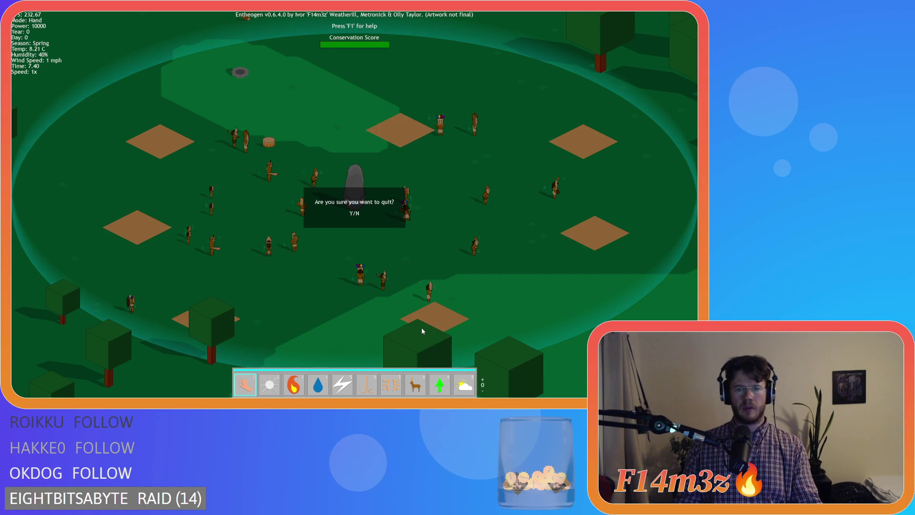
{"action": "key", "text": "y"}
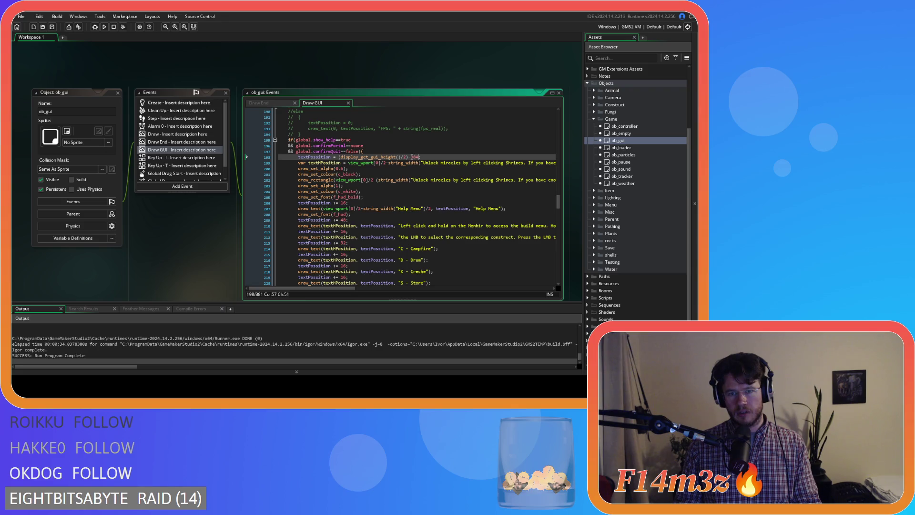
Step: Replace the 384 offset on line 198 with 416 and save the Draw GUI code
{"action": "double_click", "coordinate": [411, 156]}
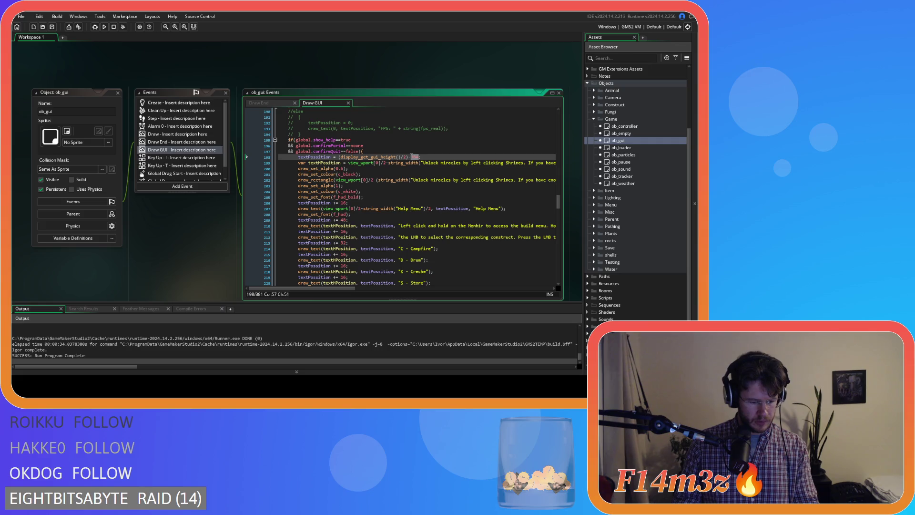
{"action": "type", "text": "416"}
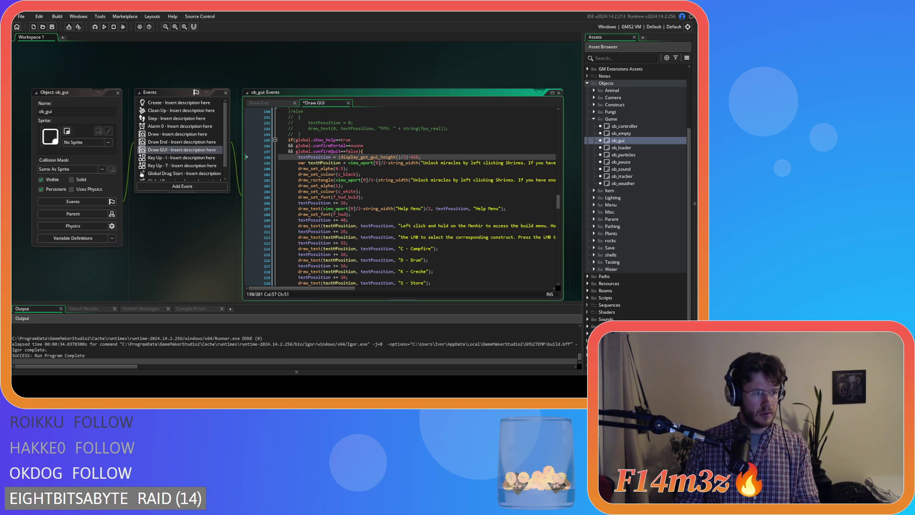
{"action": "key", "text": "Down"}
{"action": "key", "text": "Down"}
{"action": "key", "text": "ctrl+s"}
{"action": "scroll", "coordinate": [448, 159], "scroll_direction": "down", "scroll_amount": 3}
{"action": "scroll", "coordinate": [463, 196], "scroll_direction": "up", "scroll_amount": 3}
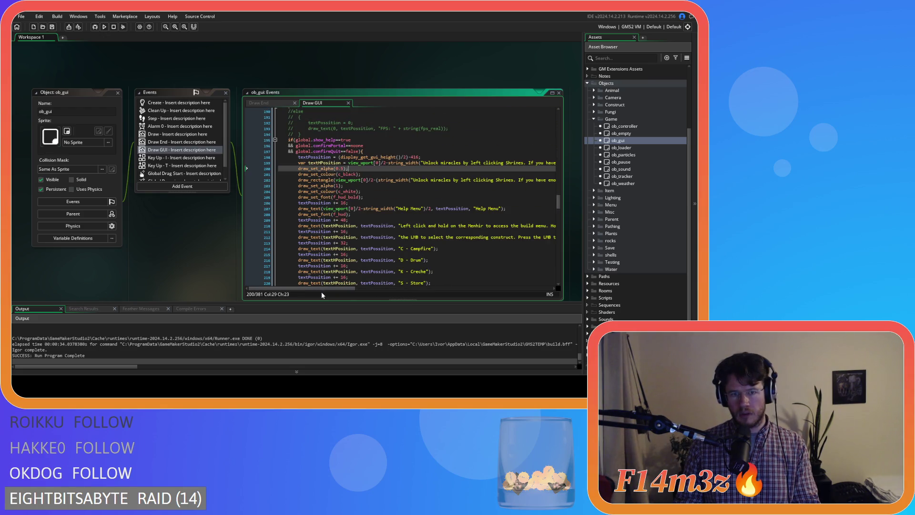
{"action": "mouse_move", "coordinate": [327, 288]}
{"action": "left_mouse_down"}
{"action": "mouse_move", "coordinate": [533, 266]}
{"action": "mouse_move", "coordinate": [535, 205]}
{"action": "left_mouse_up"}
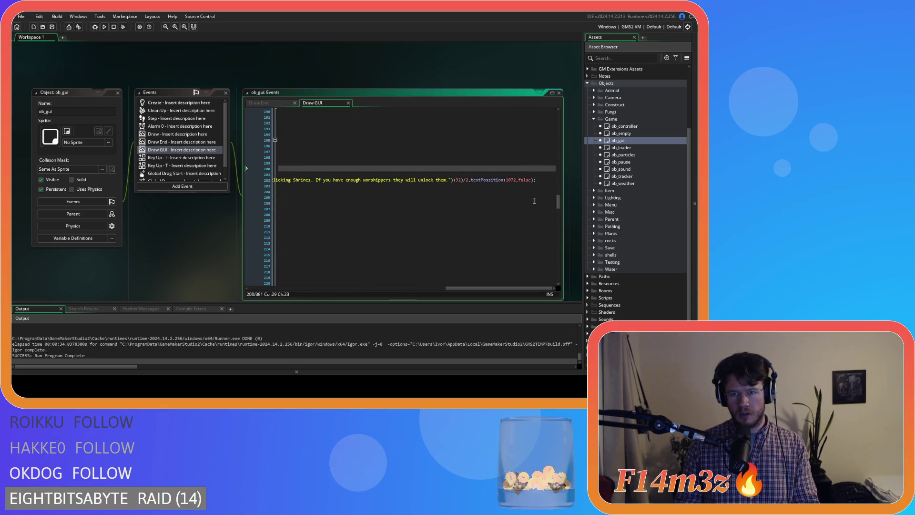
Step: Change line 202's draw_rectangle extent from 1072 to 768, save, and run the game
{"action": "left_click", "coordinate": [510, 179]}
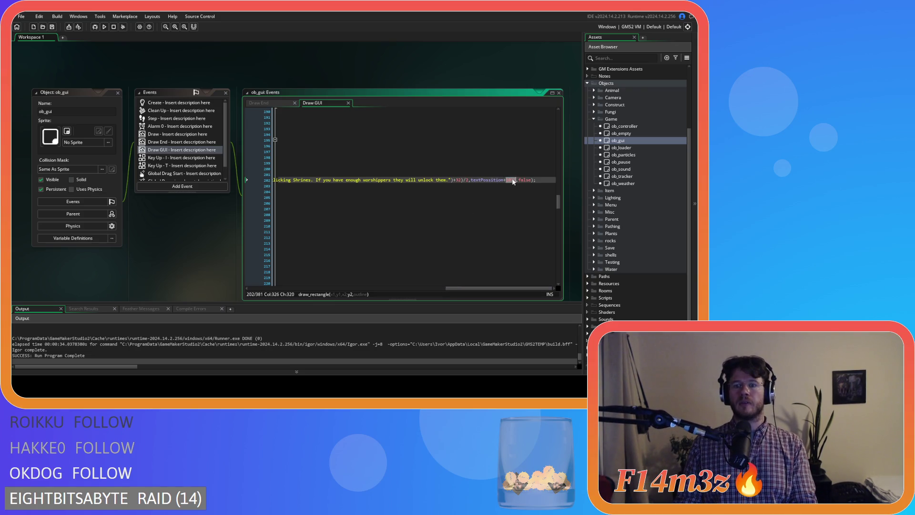
{"action": "left_click", "coordinate": [488, 179]}
{"action": "left_click_drag", "start_coordinate": [506, 180], "coordinate": [516, 179]}
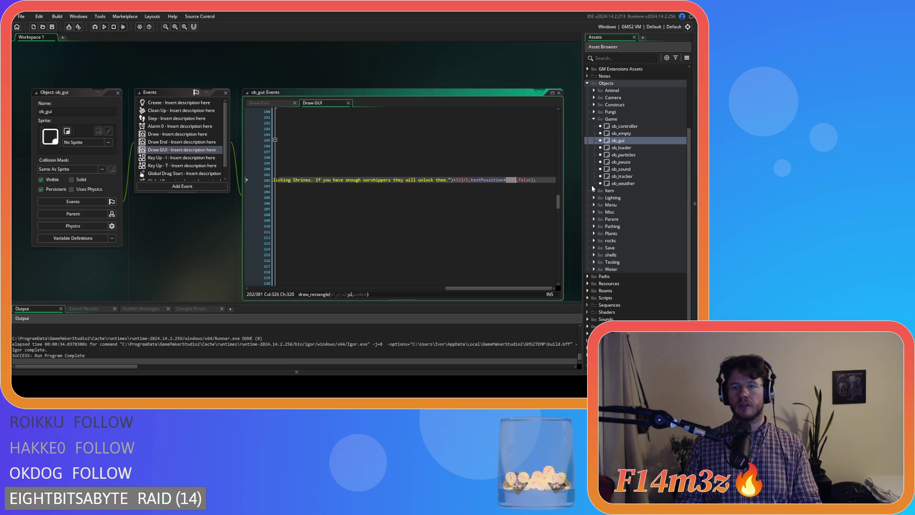
{"action": "type", "text": "768"}
{"action": "key", "text": "ctrl+s"}
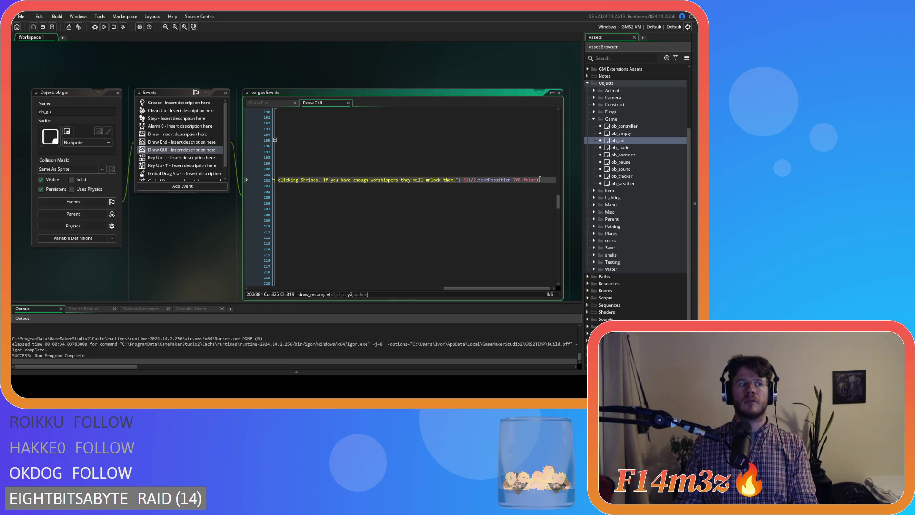
{"action": "key", "text": "F5"}
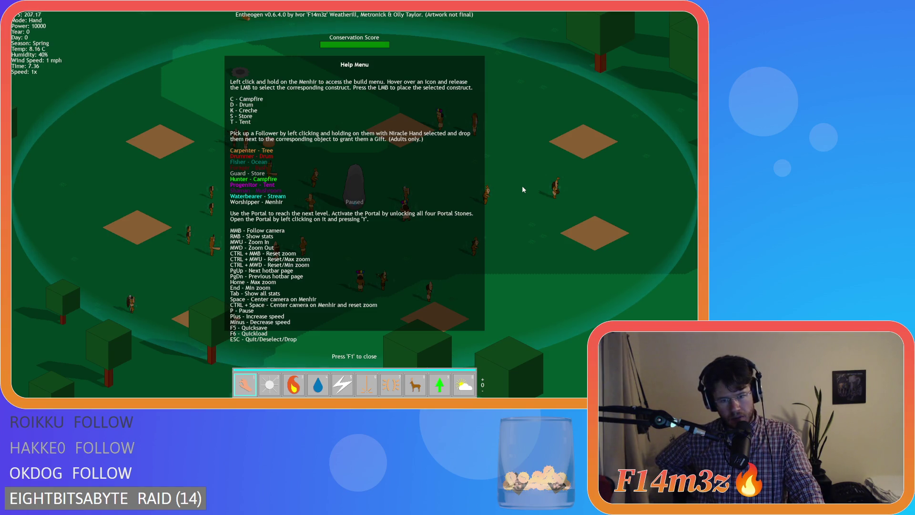
Step: Close the Help Menu and end the test run, confirming the quit prompt
{"action": "key", "text": "F1"}
{"action": "key", "text": "Escape"}
{"action": "key", "text": "y"}
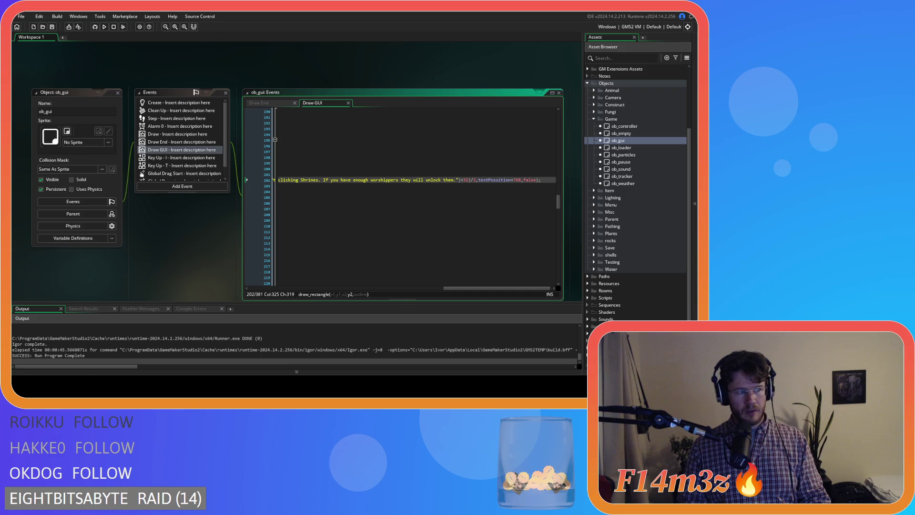
Step: Set line 202's rectangle offset to 864 and rebuild until the game runs
{"action": "double_click", "coordinate": [517, 180]}
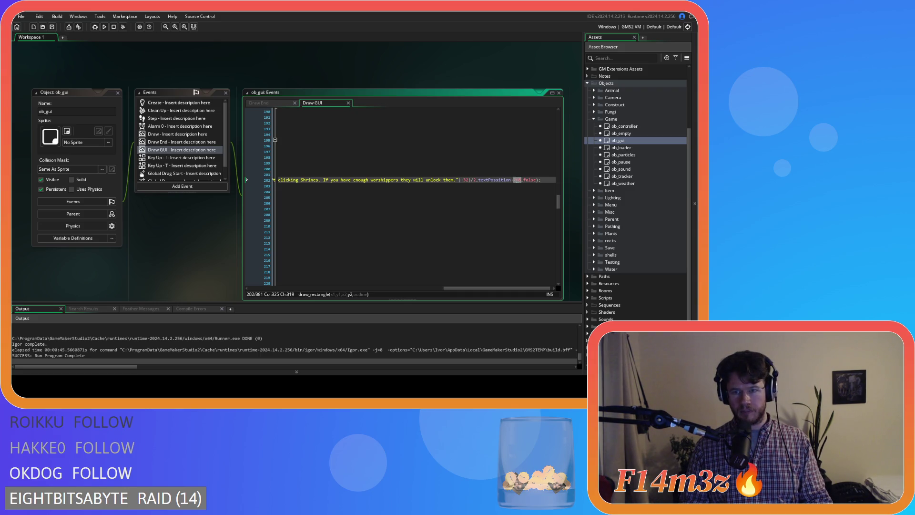
{"action": "type", "text": "64"}
{"action": "key", "text": "F5"}
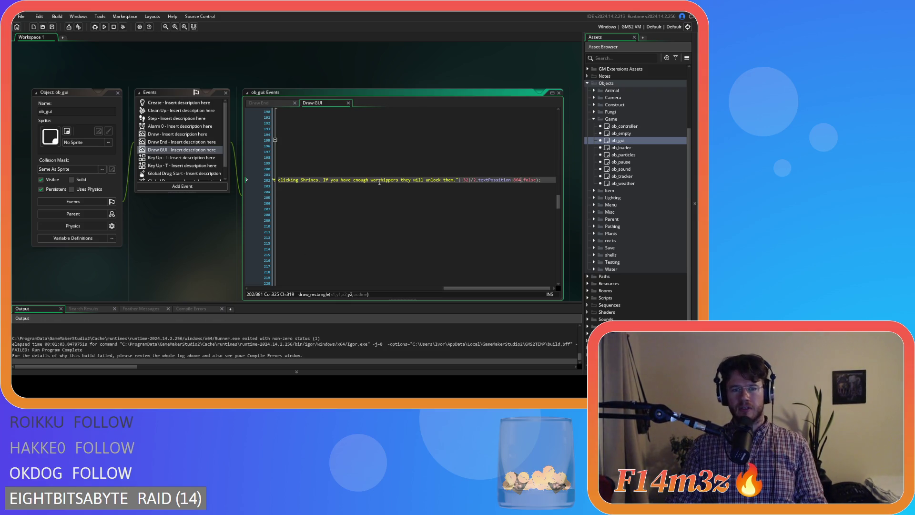
{"action": "key", "text": "F5"}
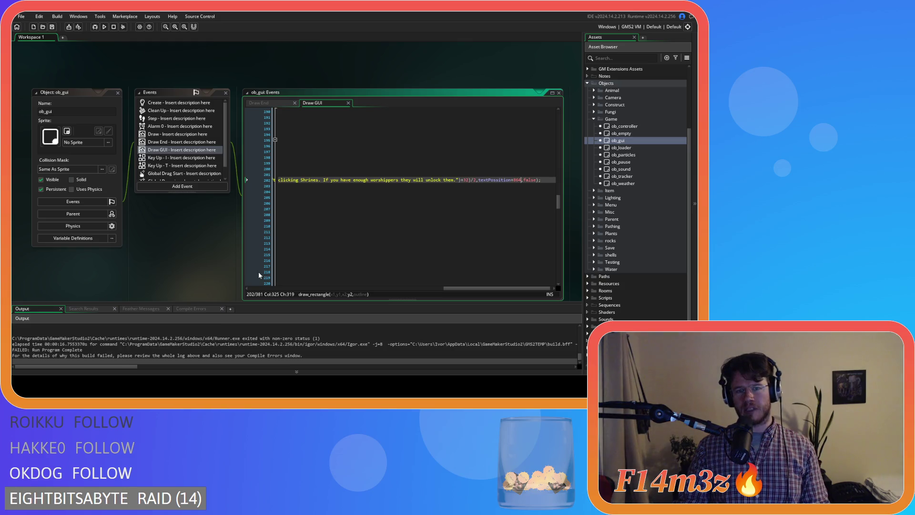
{"action": "key", "text": "F5"}
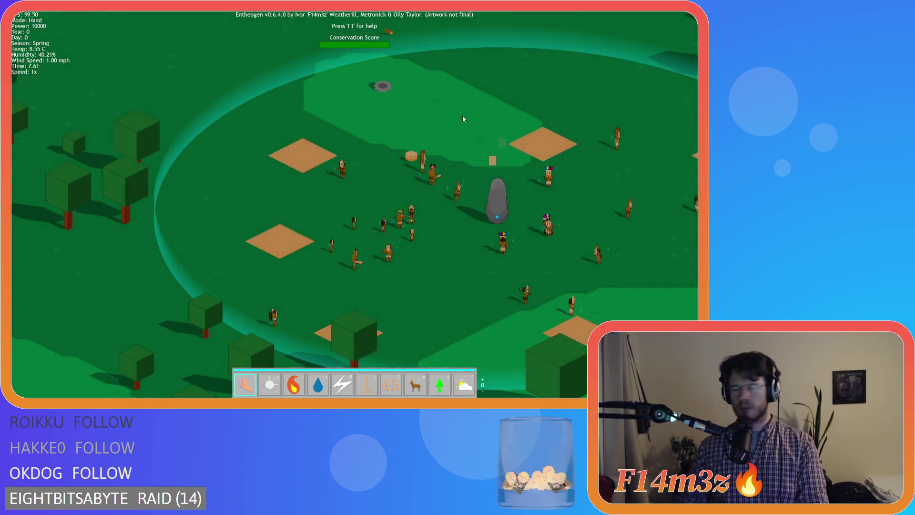
Step: Pan the game camera across the village map with the A key
{"action": "key", "text": "a"}
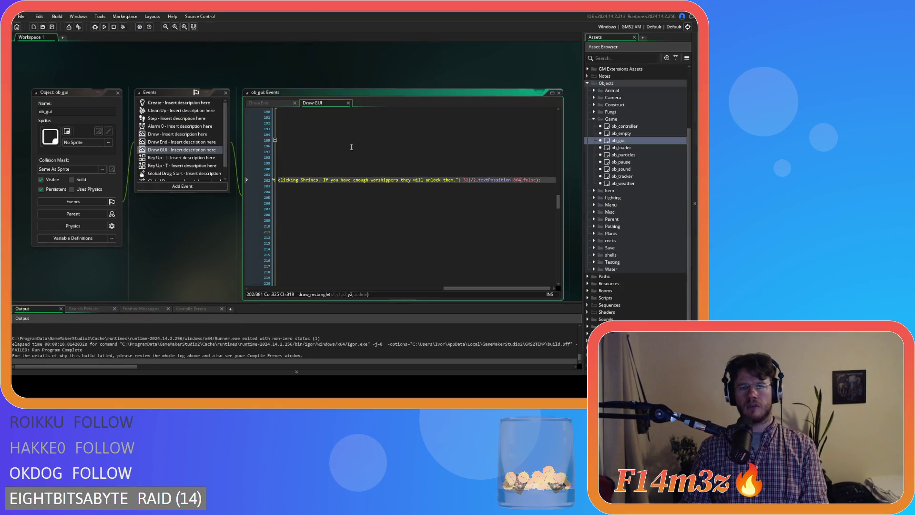
Step: Rebuild and launch Entheogen from the toolbar Run button to reach its title screen
{"action": "left_click", "coordinate": [98, 29]}
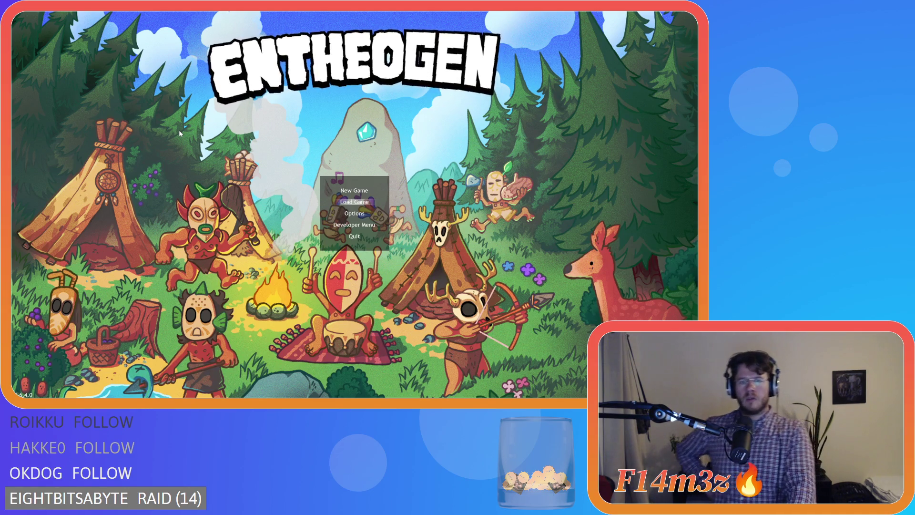
Step: Start a New Game and pan the forest map around the stone
{"action": "key", "text": "Up"}
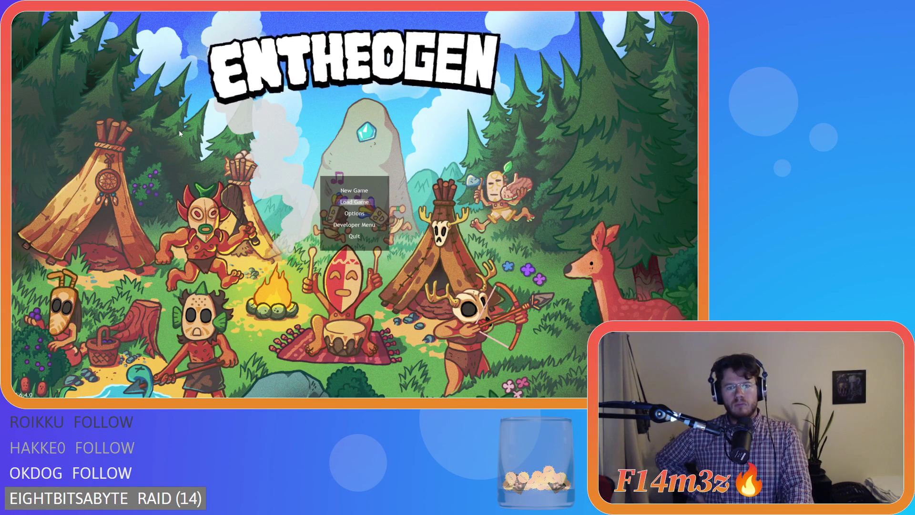
{"action": "key", "text": "Return"}
{"action": "key", "text": "Return"}
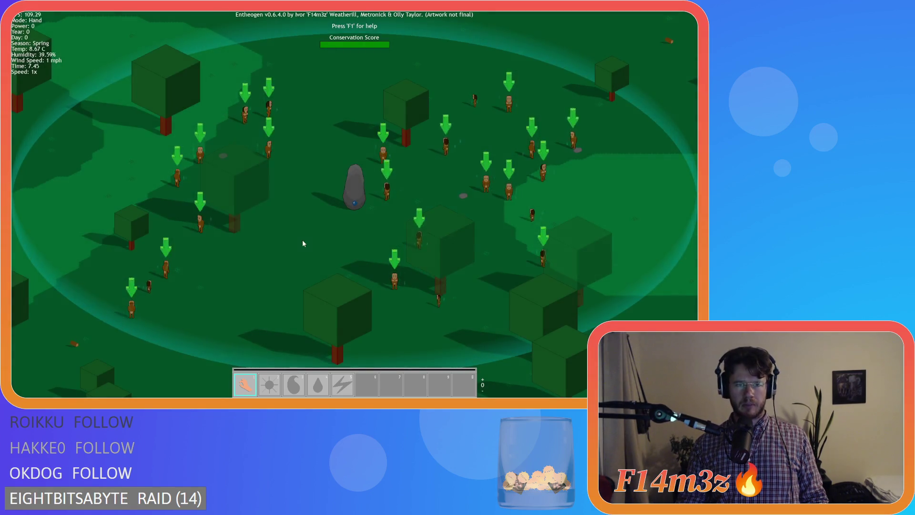
{"action": "mouse_move", "coordinate": [267, 299]}
{"action": "left_mouse_down"}
{"action": "mouse_move", "coordinate": [244, 306]}
{"action": "mouse_move", "coordinate": [281, 224]}
{"action": "mouse_move", "coordinate": [319, 212]}
{"action": "left_mouse_up"}
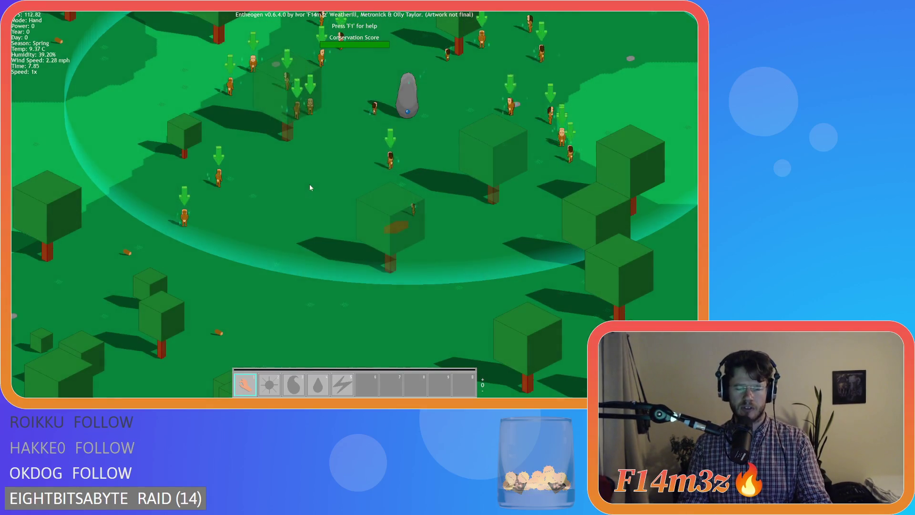
Step: Quit the running game back to the title menu and close it
{"action": "key", "text": "Escape"}
{"action": "key", "text": "Return"}
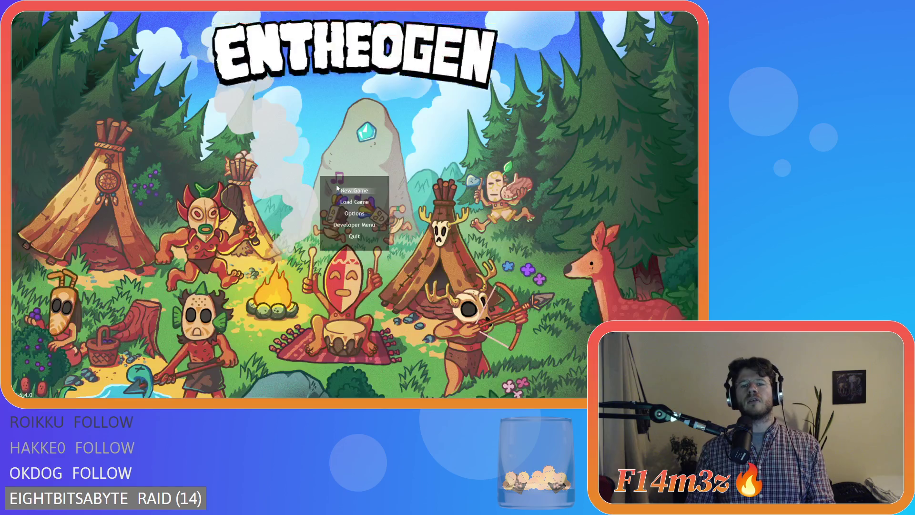
{"action": "key", "text": "Escape"}
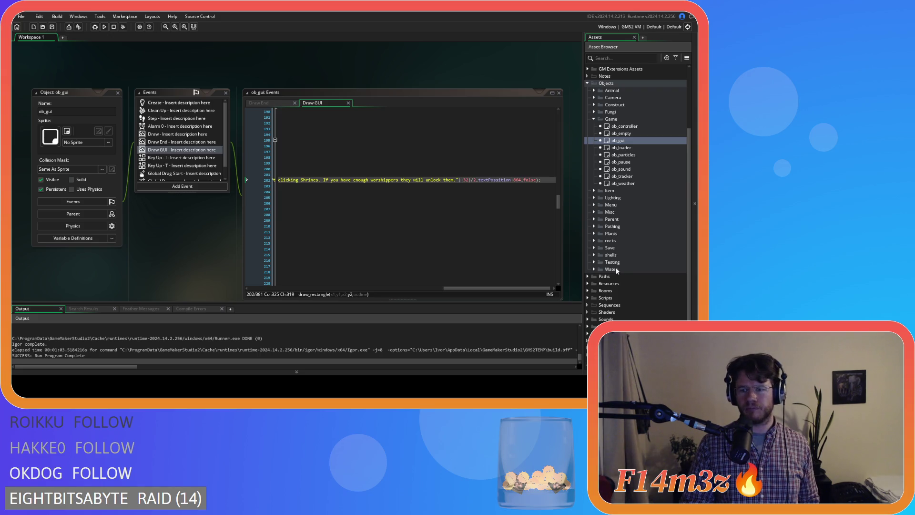
{"action": "left_click", "coordinate": [588, 297]}
{"action": "scroll", "coordinate": [631, 303], "scroll_direction": "down", "scroll_amount": 5}
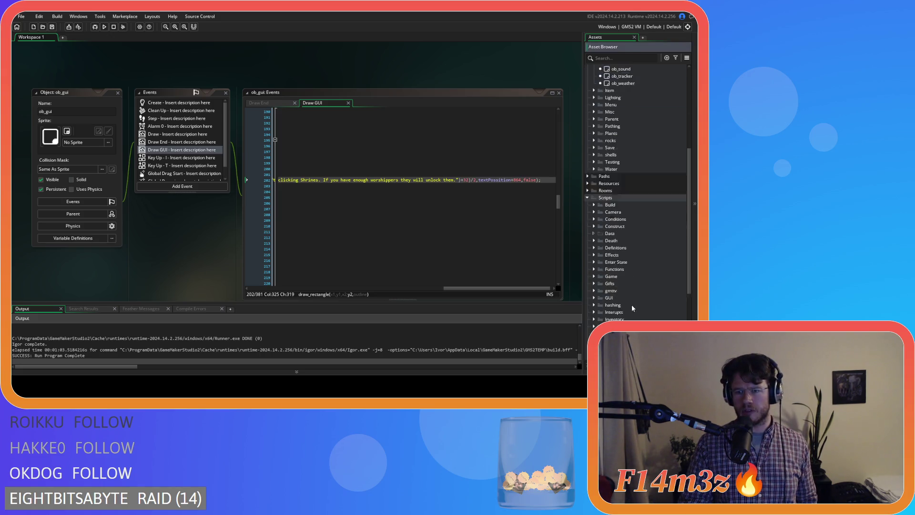
{"action": "scroll", "coordinate": [615, 252], "scroll_direction": "down", "scroll_amount": 3}
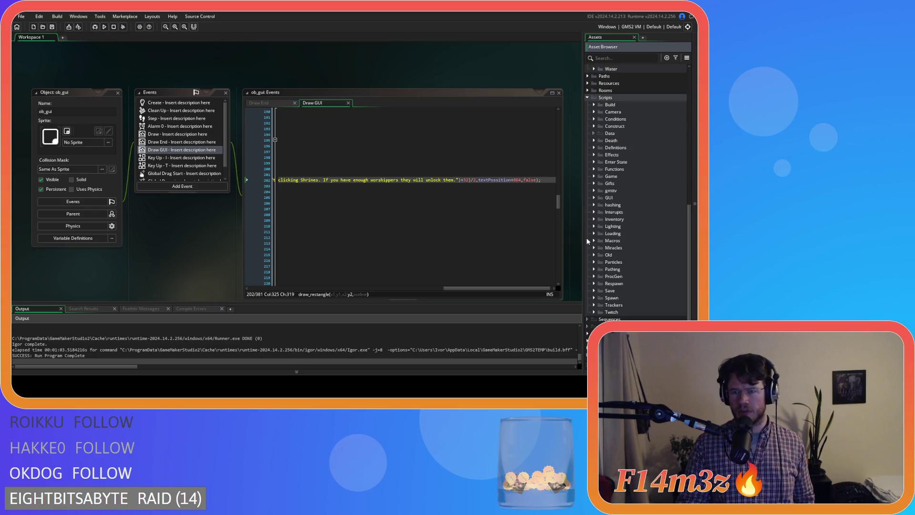
{"action": "scroll", "coordinate": [647, 277], "scroll_direction": "down", "scroll_amount": 5}
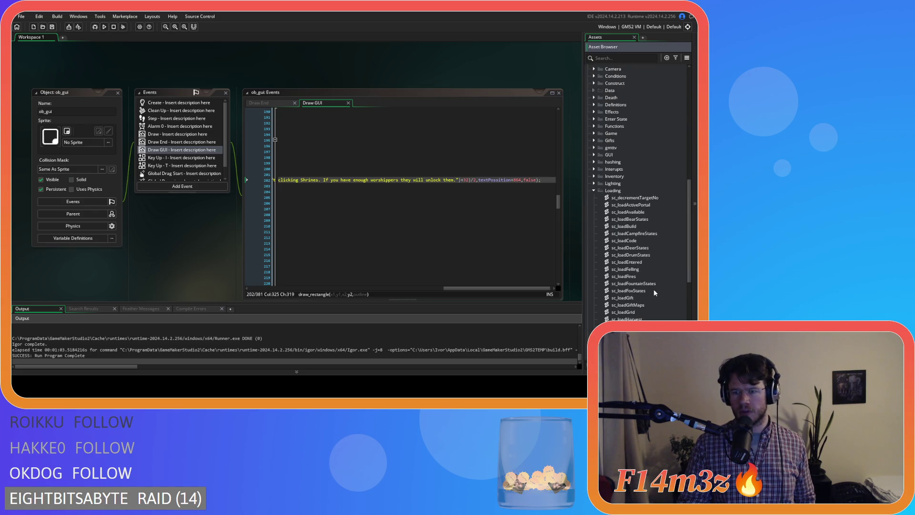
{"action": "double_click", "coordinate": [634, 291]}
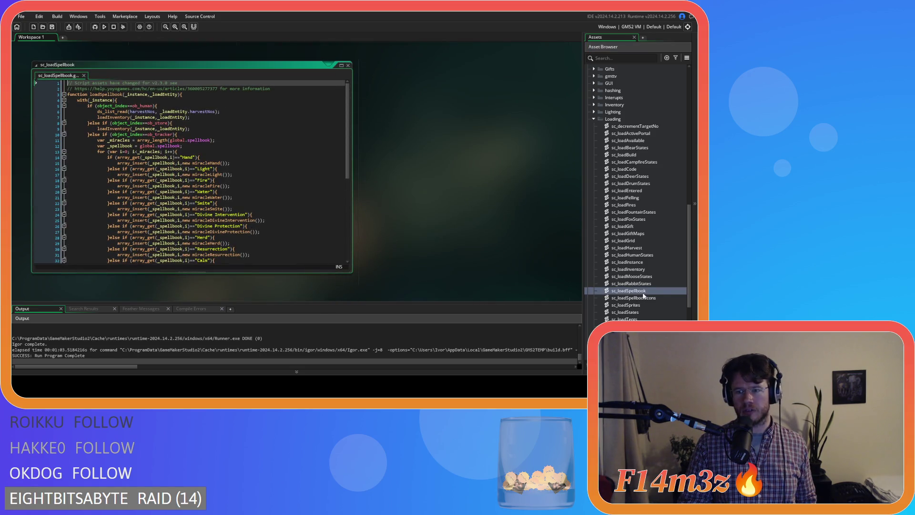
{"action": "scroll", "coordinate": [347, 140], "scroll_direction": "down", "scroll_amount": 1}
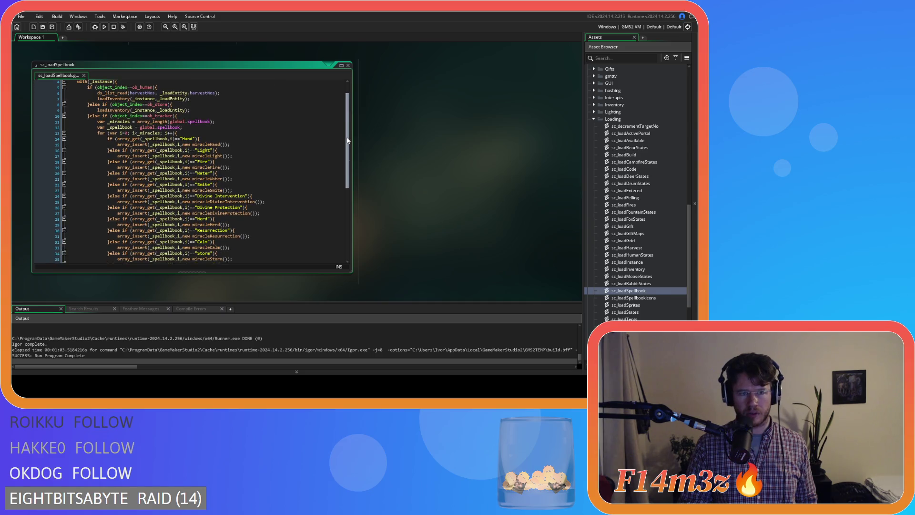
{"action": "scroll", "coordinate": [347, 140], "scroll_direction": "down", "scroll_amount": 8}
{"action": "left_click", "coordinate": [123, 232]}
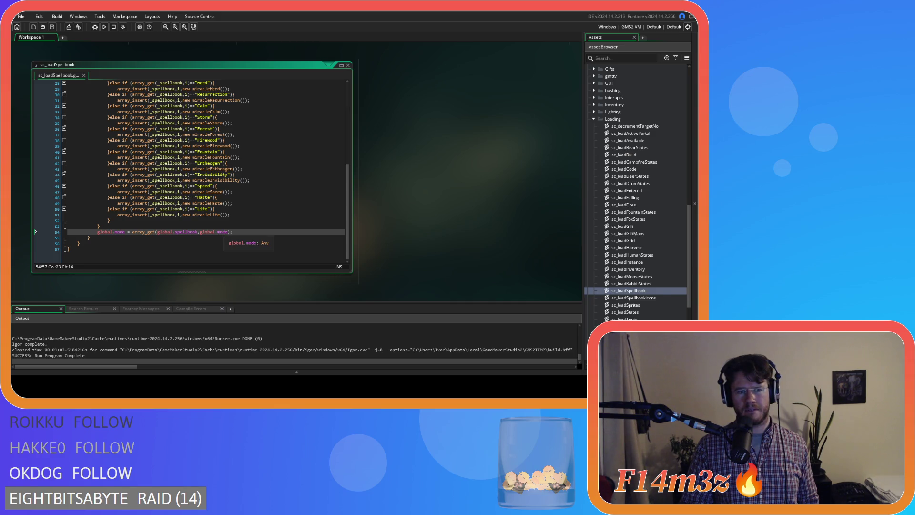
{"action": "left_click", "coordinate": [218, 231]}
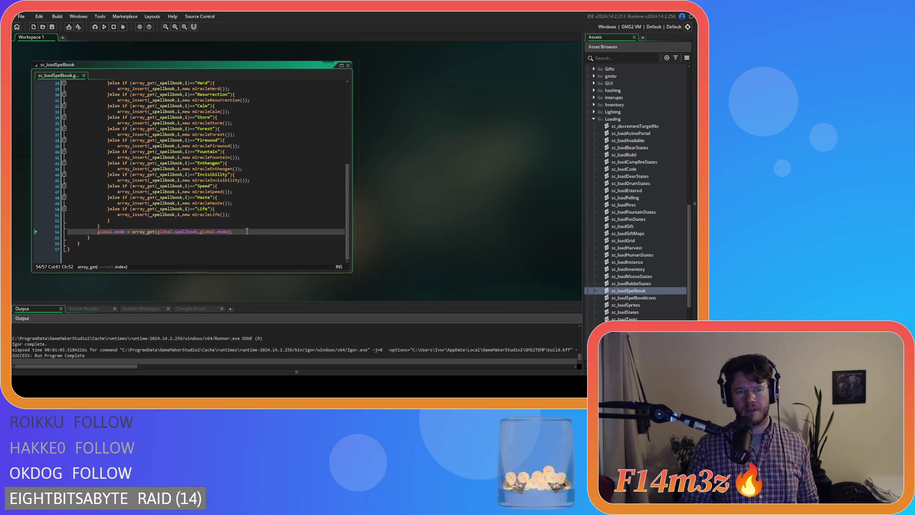
{"action": "scroll", "coordinate": [300, 224], "scroll_direction": "up", "scroll_amount": 5}
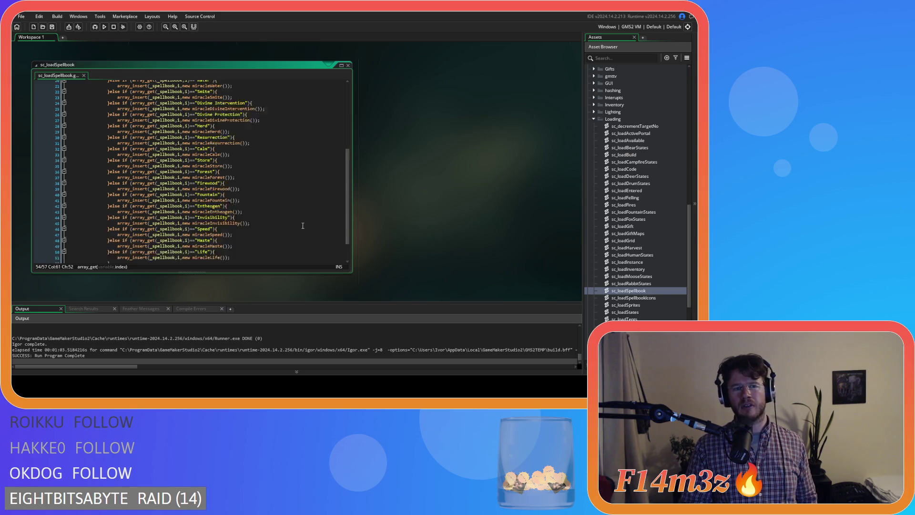
{"action": "scroll", "coordinate": [300, 225], "scroll_direction": "down", "scroll_amount": 5}
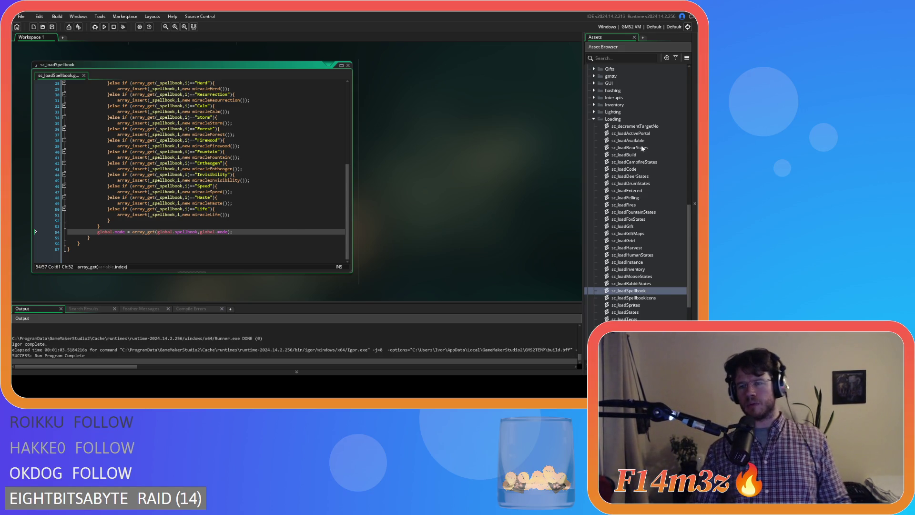
{"action": "scroll", "coordinate": [638, 145], "scroll_direction": "up", "scroll_amount": 5}
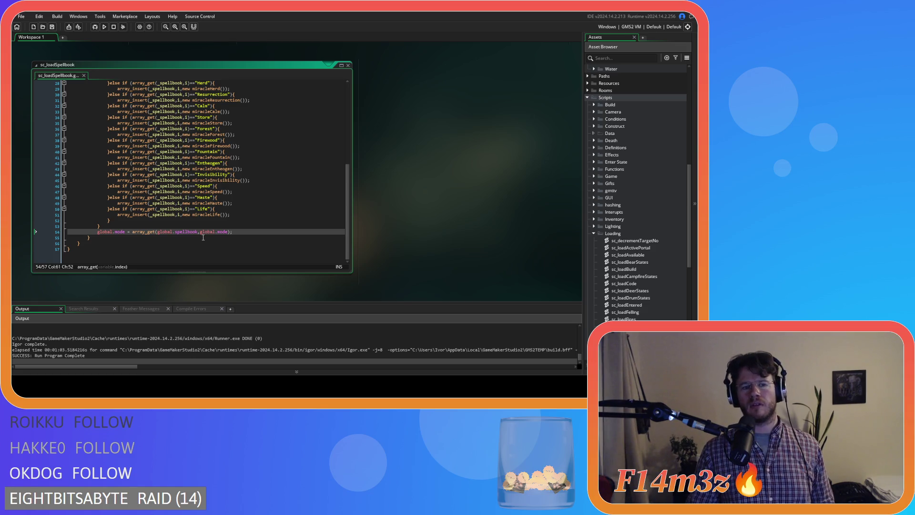
{"action": "scroll", "coordinate": [619, 190], "scroll_direction": "up", "scroll_amount": 2}
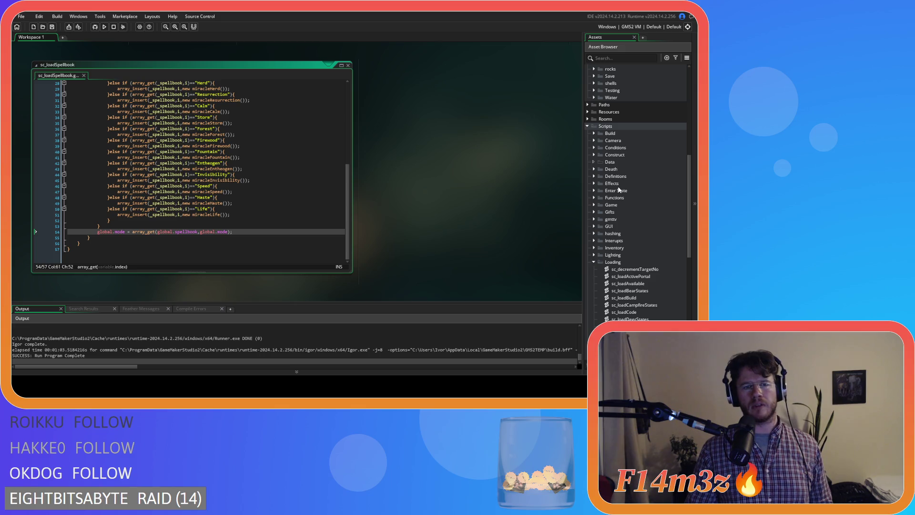
{"action": "mouse_move", "coordinate": [143, 65]}
{"action": "left_mouse_down"}
{"action": "mouse_move", "coordinate": [119, 52]}
{"action": "mouse_move", "coordinate": [143, 43]}
{"action": "left_mouse_up"}
{"action": "left_click_drag", "start_coordinate": [350, 199], "coordinate": [348, 136]}
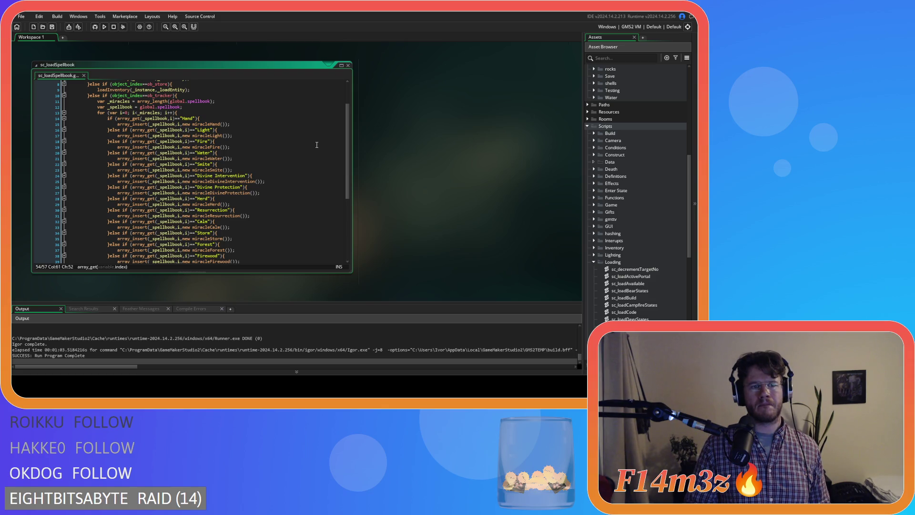
{"action": "left_click", "coordinate": [120, 118]}
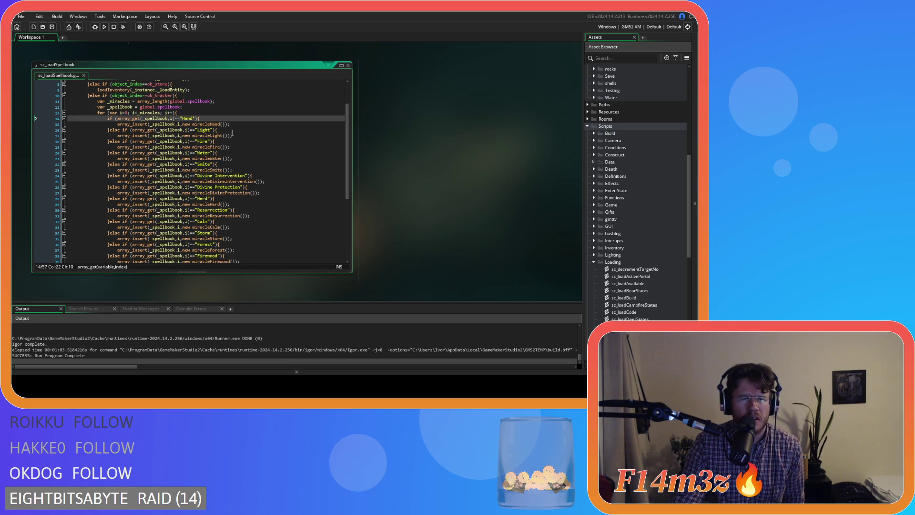
{"action": "right_click", "coordinate": [232, 132]}
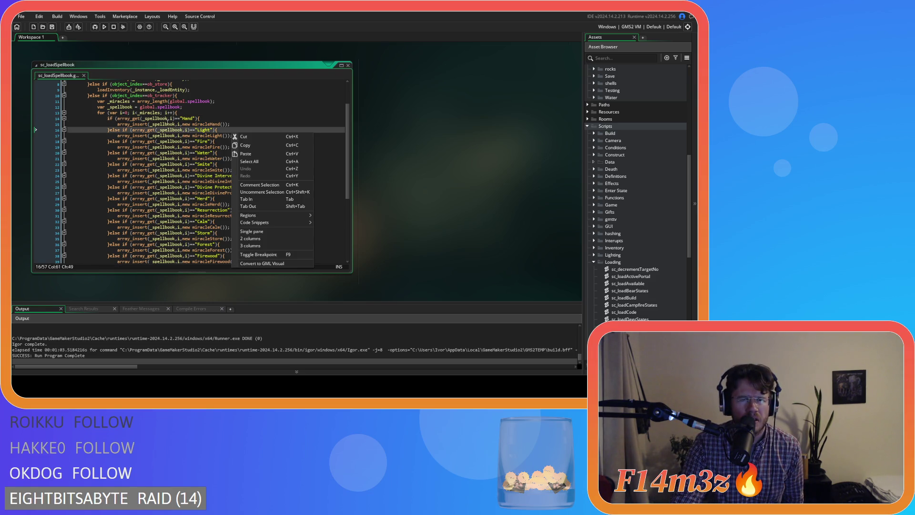
{"action": "left_click", "coordinate": [160, 119]}
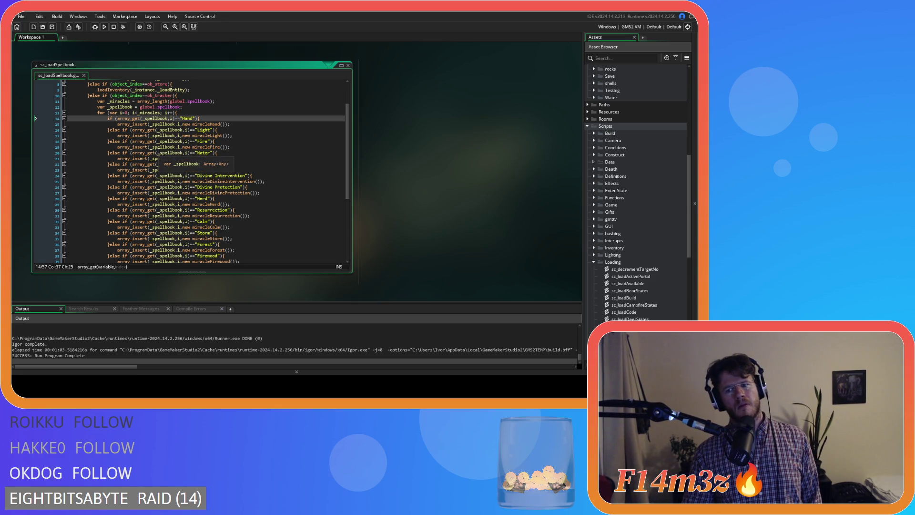
{"action": "scroll", "coordinate": [232, 165], "scroll_direction": "up", "scroll_amount": 3}
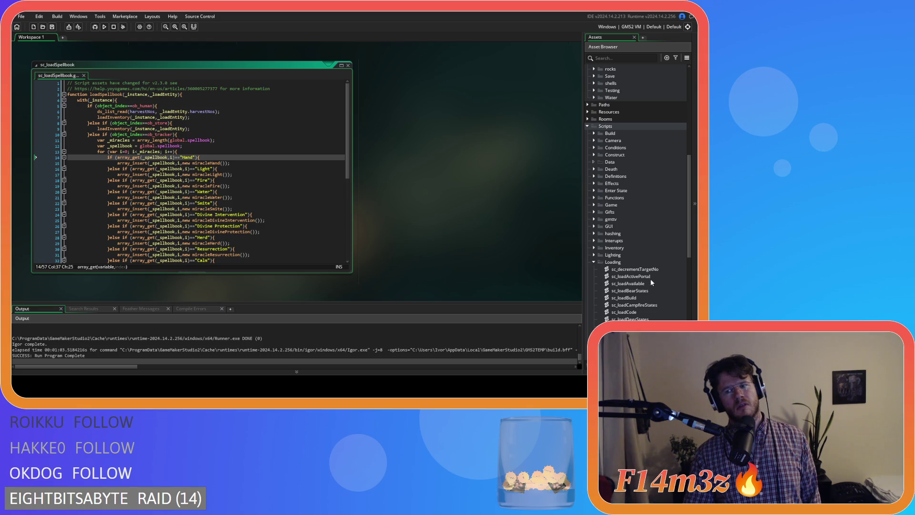
{"action": "scroll", "coordinate": [595, 224], "scroll_direction": "down", "scroll_amount": 5}
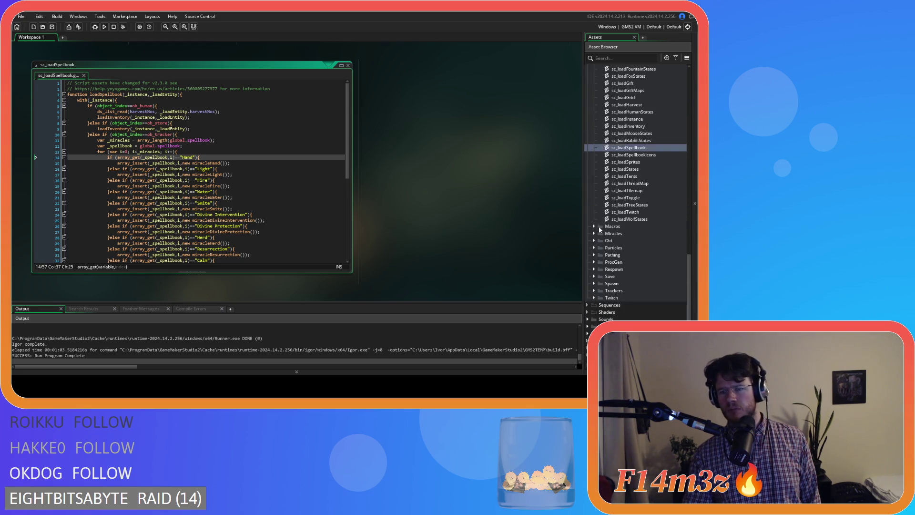
Step: Open sc_miracleFire and examine the string_join return in its toString function
{"action": "double_click", "coordinate": [634, 269]}
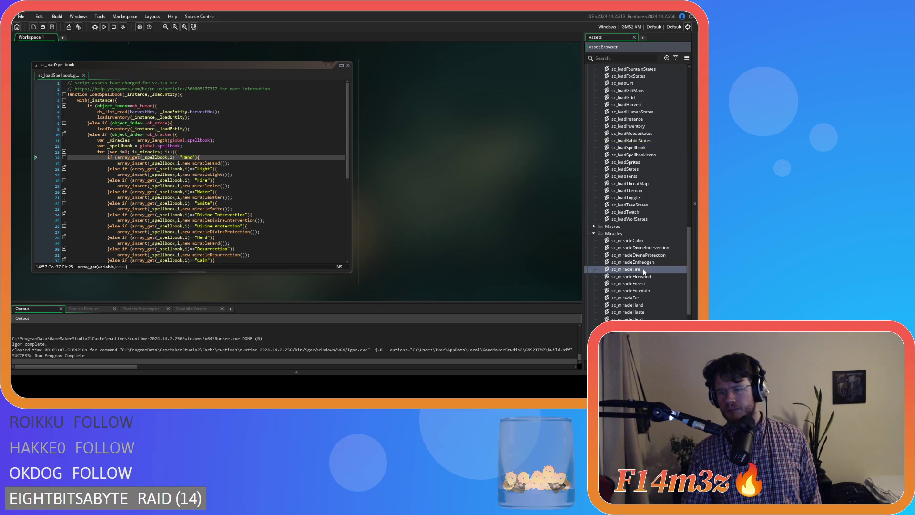
{"action": "mouse_move", "coordinate": [349, 91]}
{"action": "left_mouse_down"}
{"action": "mouse_move", "coordinate": [353, 184]}
{"action": "mouse_move", "coordinate": [341, 266]}
{"action": "left_mouse_up"}
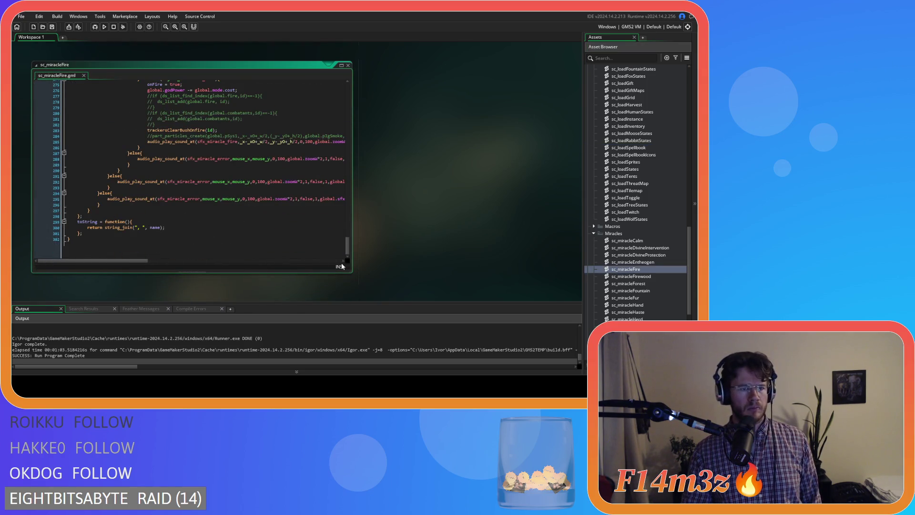
{"action": "left_click_drag", "start_coordinate": [127, 232], "coordinate": [168, 232]}
{"action": "left_click", "coordinate": [197, 235]}
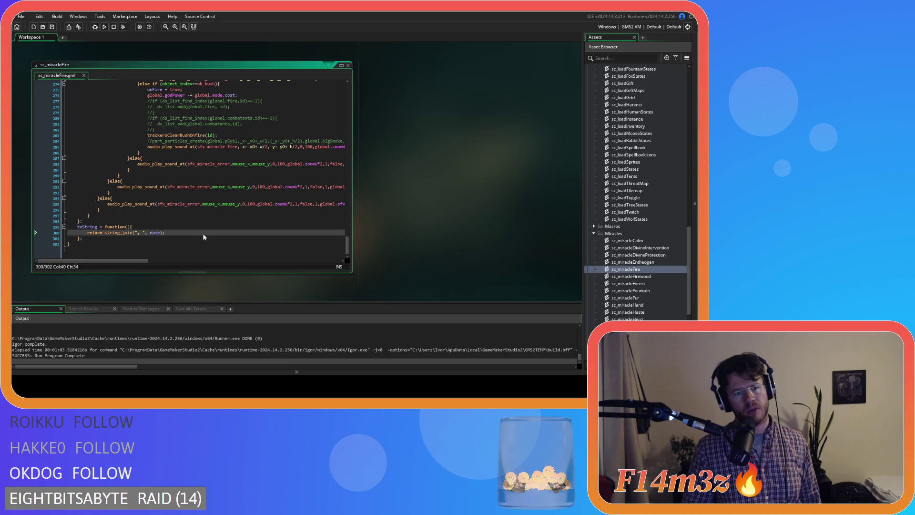
{"action": "left_click_drag", "start_coordinate": [196, 235], "coordinate": [143, 227]}
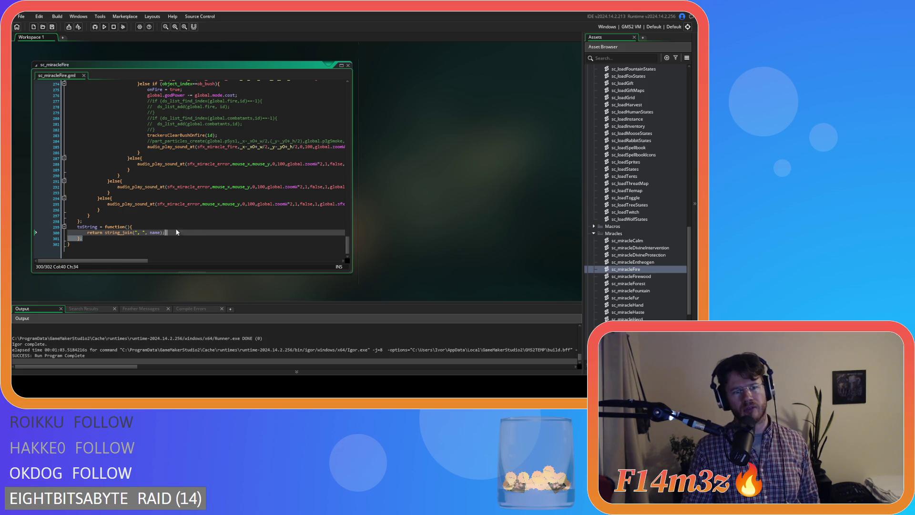
{"action": "left_click", "coordinate": [231, 231]}
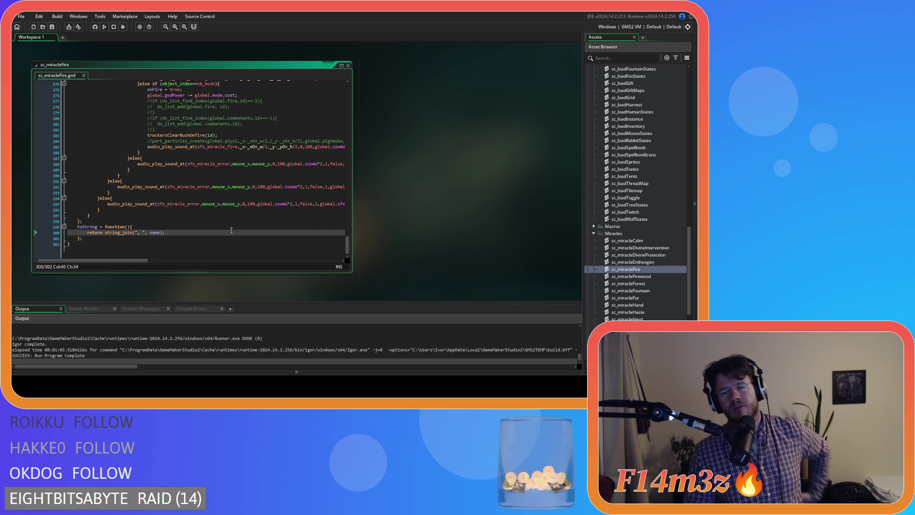
{"action": "key", "text": "Left"}
{"action": "key", "text": "Left"}
{"action": "key", "text": "Left"}
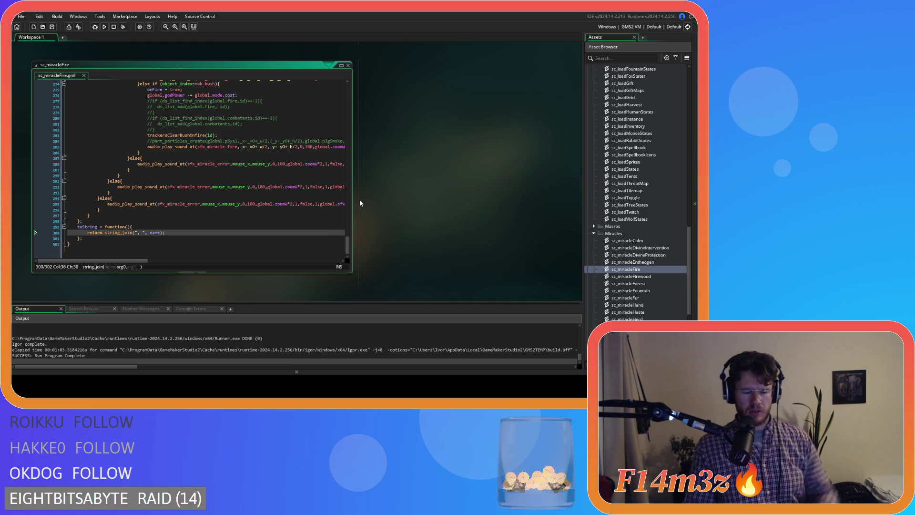
Step: Build and run the game with F5, which ends with a FAILED status
{"action": "key", "text": "F5"}
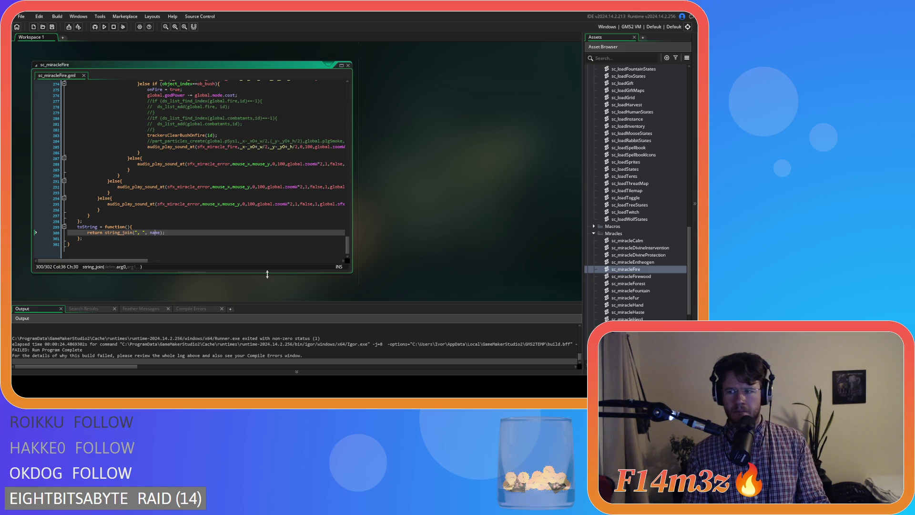
{"action": "scroll", "coordinate": [402, 241], "scroll_direction": "down", "scroll_amount": 3}
{"action": "scroll", "coordinate": [401, 242], "scroll_direction": "up", "scroll_amount": 4}
{"action": "scroll", "coordinate": [379, 234], "scroll_direction": "up", "scroll_amount": 3}
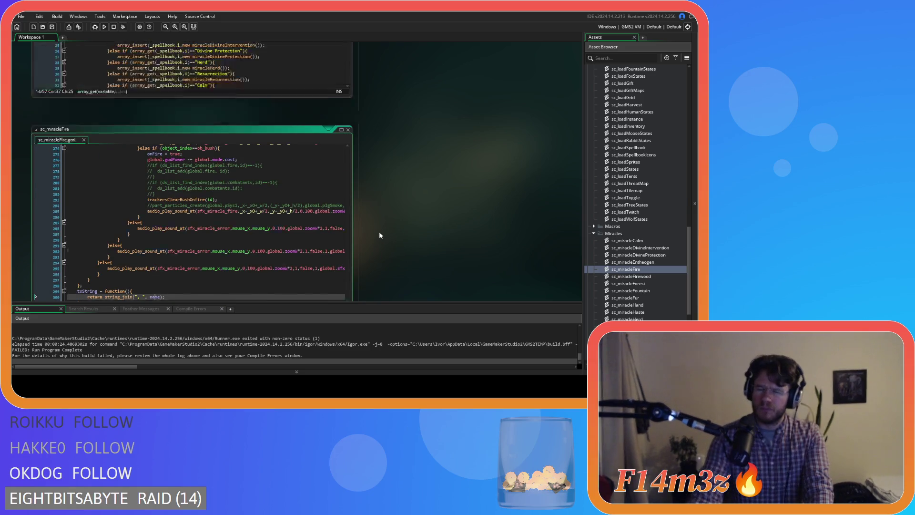
Step: Scroll back to sc_loadSpellbook and place the caret after the _spellbook assignment
{"action": "scroll", "coordinate": [379, 230], "scroll_direction": "down", "scroll_amount": 4}
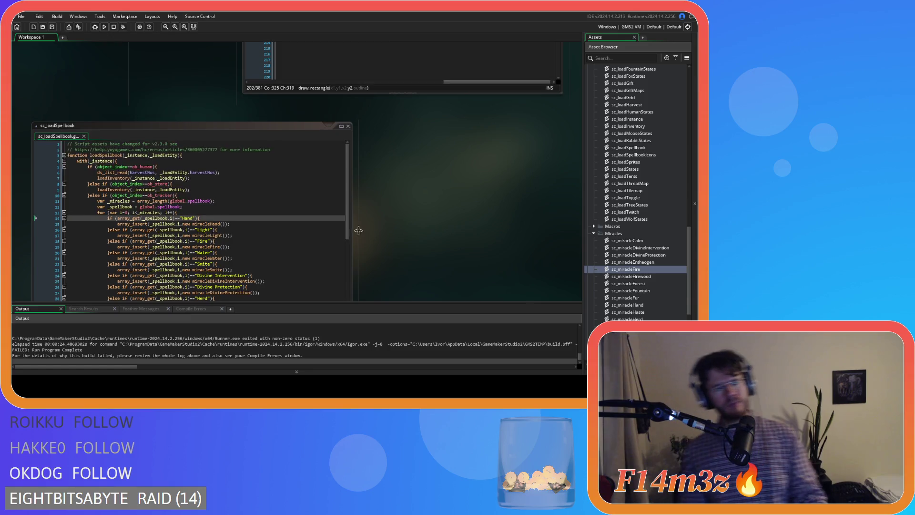
{"action": "scroll", "coordinate": [366, 231], "scroll_direction": "up", "scroll_amount": 5}
{"action": "scroll", "coordinate": [376, 224], "scroll_direction": "up", "scroll_amount": 2}
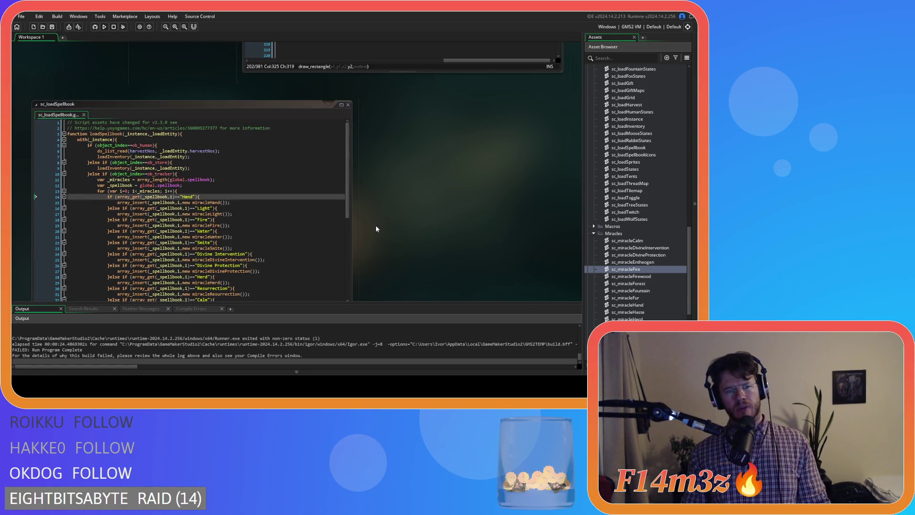
{"action": "scroll", "coordinate": [375, 229], "scroll_direction": "up", "scroll_amount": 2}
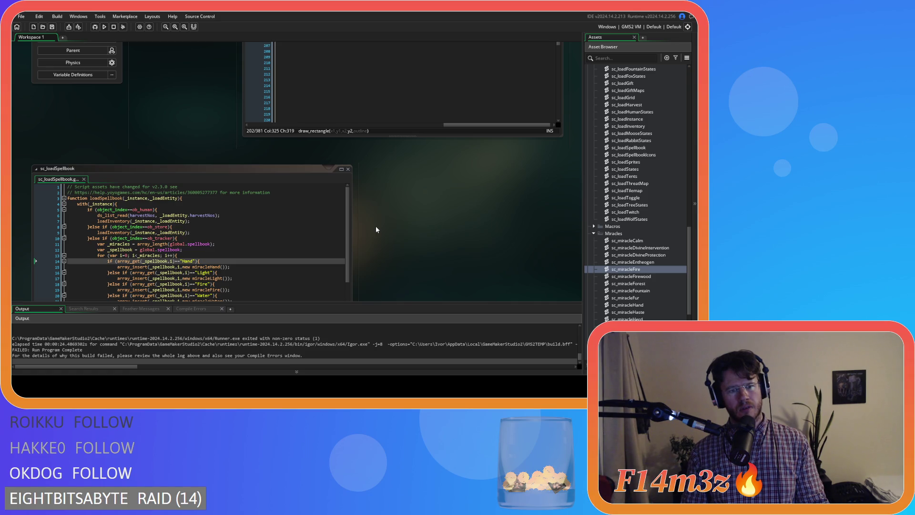
{"action": "scroll", "coordinate": [376, 229], "scroll_direction": "down", "scroll_amount": 3}
{"action": "scroll", "coordinate": [376, 229], "scroll_direction": "up", "scroll_amount": 3}
{"action": "scroll", "coordinate": [376, 229], "scroll_direction": "down", "scroll_amount": 1}
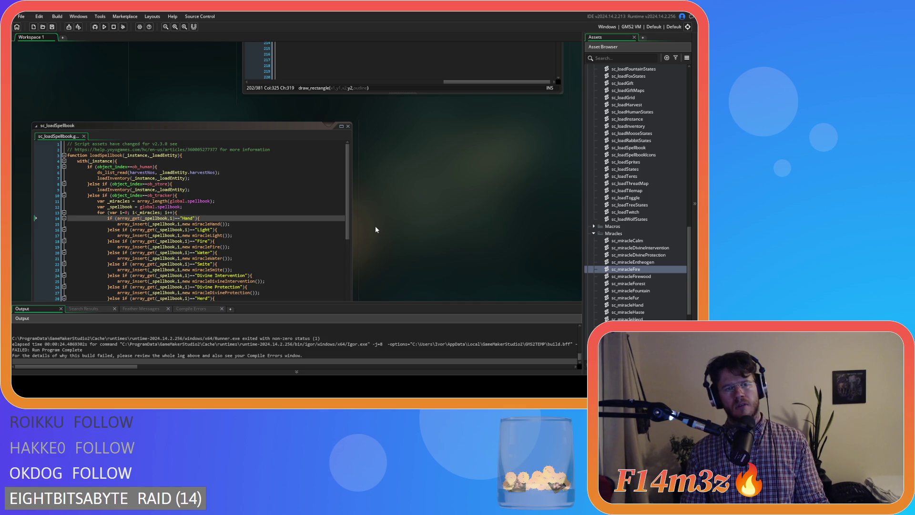
{"action": "left_click", "coordinate": [201, 210]}
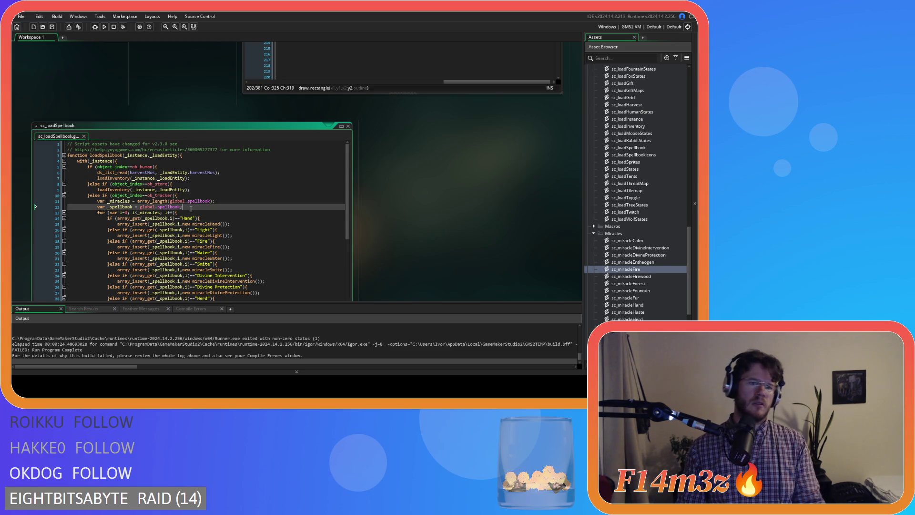
Step: Add show_debug_message(_spellbook) on a new line below the _spellbook assignment
{"action": "key", "text": "Return"}
{"action": "type", "text": "show_deb"}
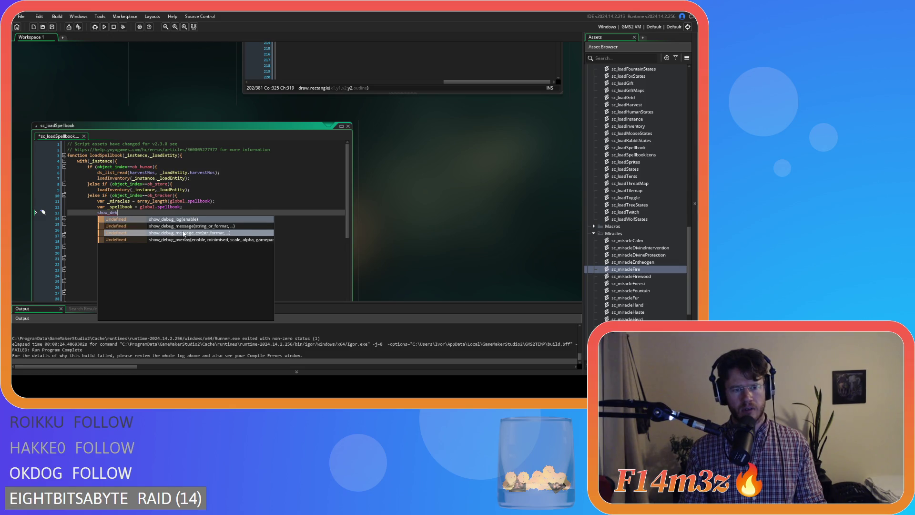
{"action": "left_click", "coordinate": [184, 226]}
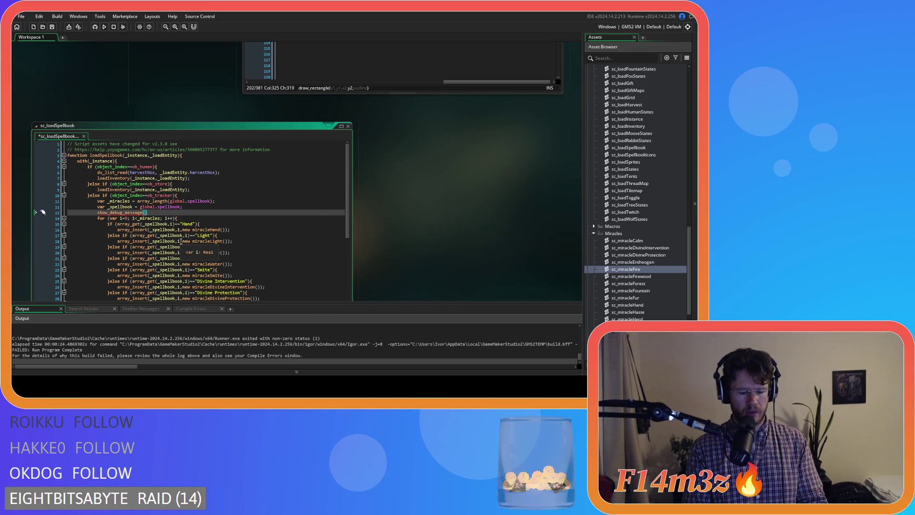
{"action": "type", "text": "_spellbook"}
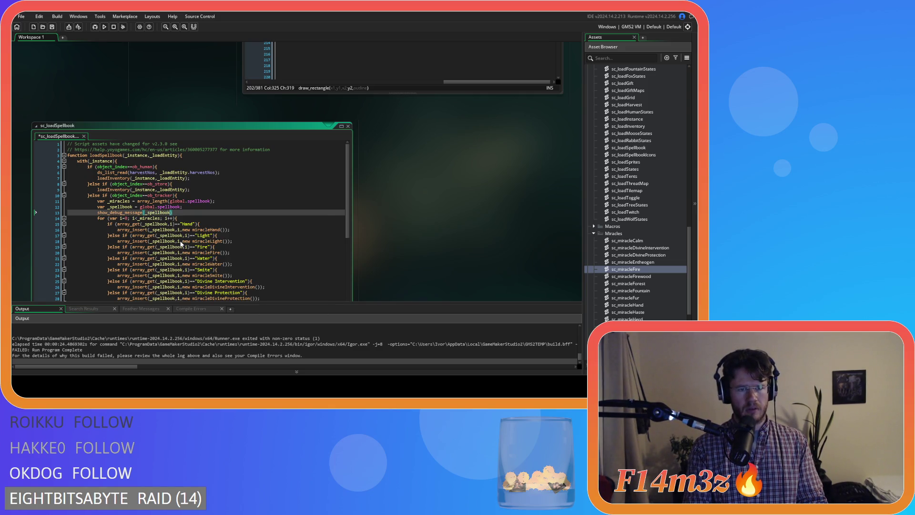
Step: Rebuild and run the game with F5, then confirm quitting it
{"action": "key", "text": "F5"}
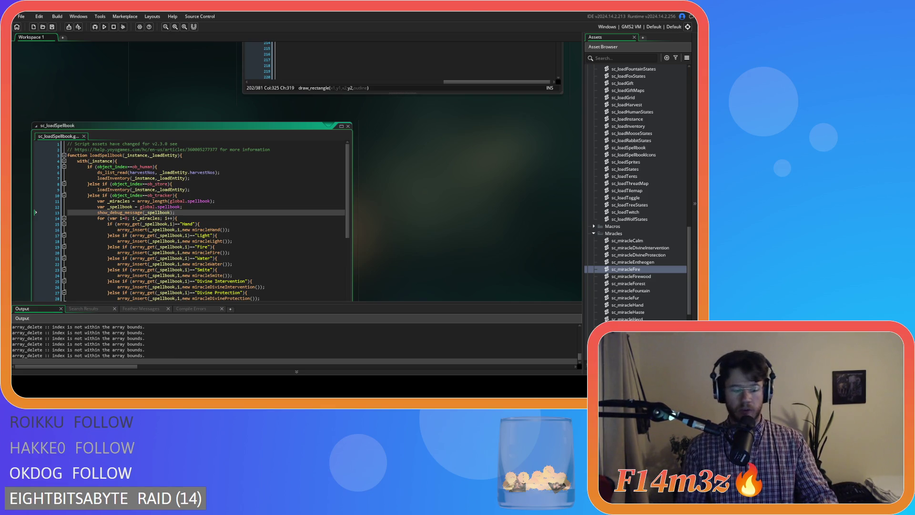
{"action": "key", "text": "Escape"}
{"action": "key", "text": "Return"}
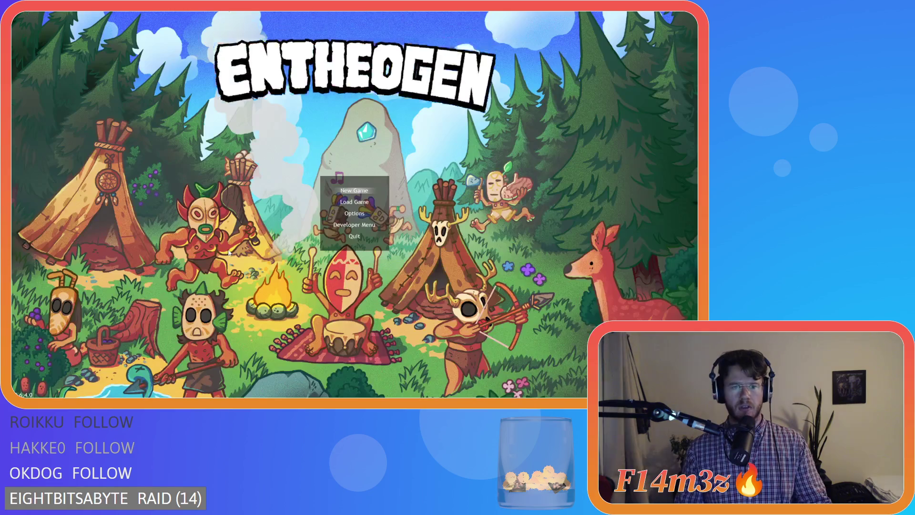
{"action": "scroll", "coordinate": [108, 343], "scroll_direction": "up", "scroll_amount": 2}
{"action": "scroll", "coordinate": [126, 342], "scroll_direction": "up", "scroll_amount": 3}
{"action": "scroll", "coordinate": [128, 350], "scroll_direction": "up", "scroll_amount": 3}
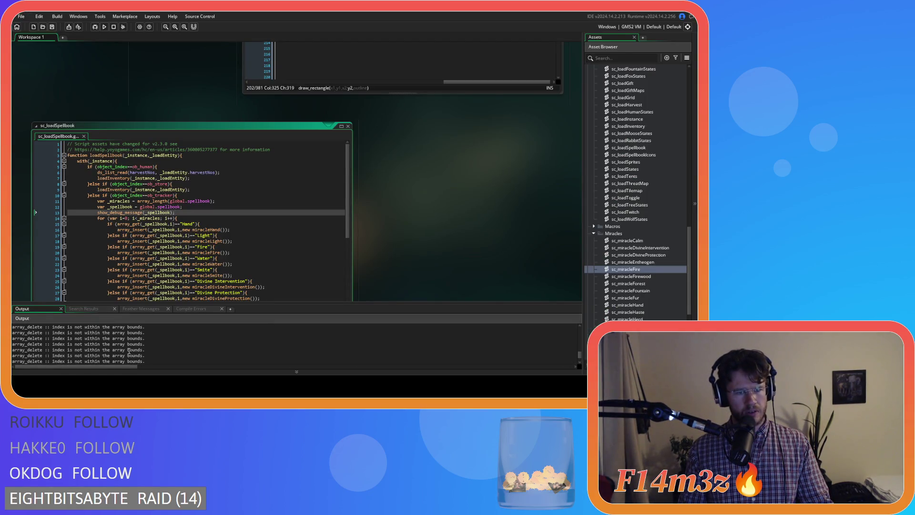
{"action": "scroll", "coordinate": [132, 352], "scroll_direction": "up", "scroll_amount": 5}
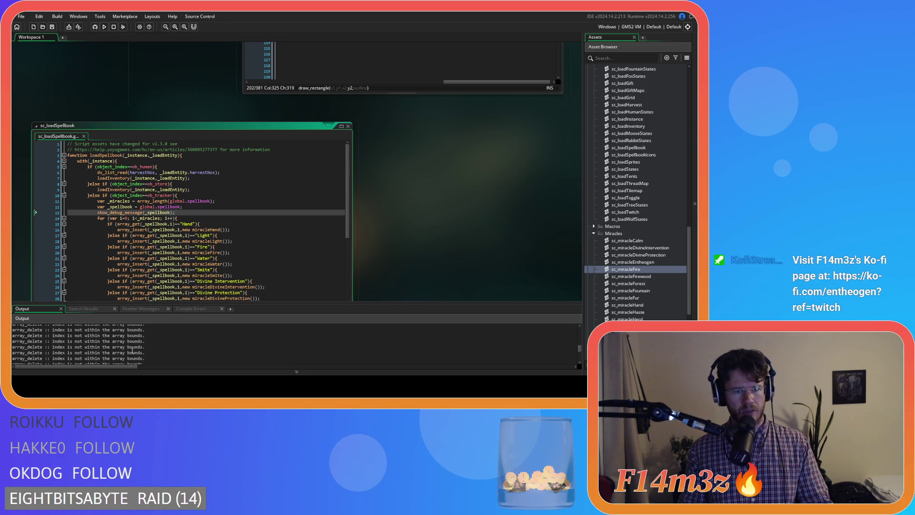
{"action": "scroll", "coordinate": [132, 351], "scroll_direction": "up", "scroll_amount": 10}
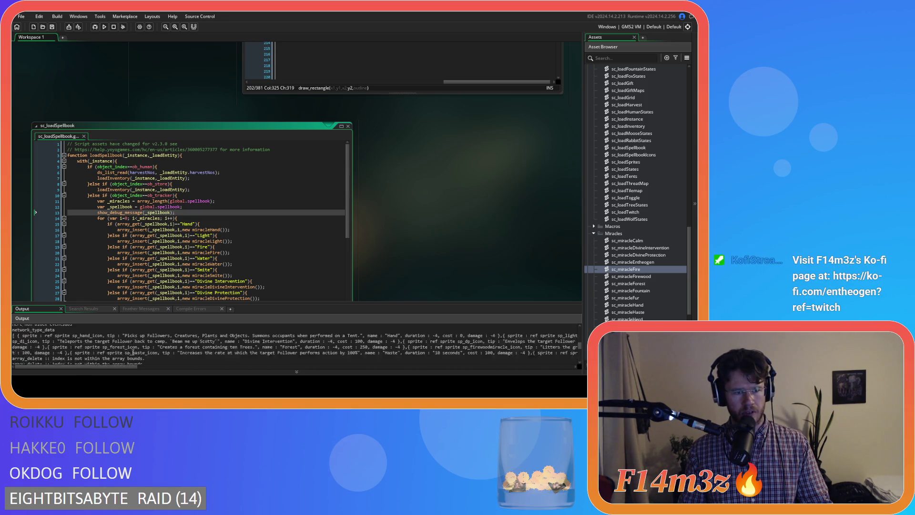
{"action": "scroll", "coordinate": [134, 354], "scroll_direction": "down", "scroll_amount": 1}
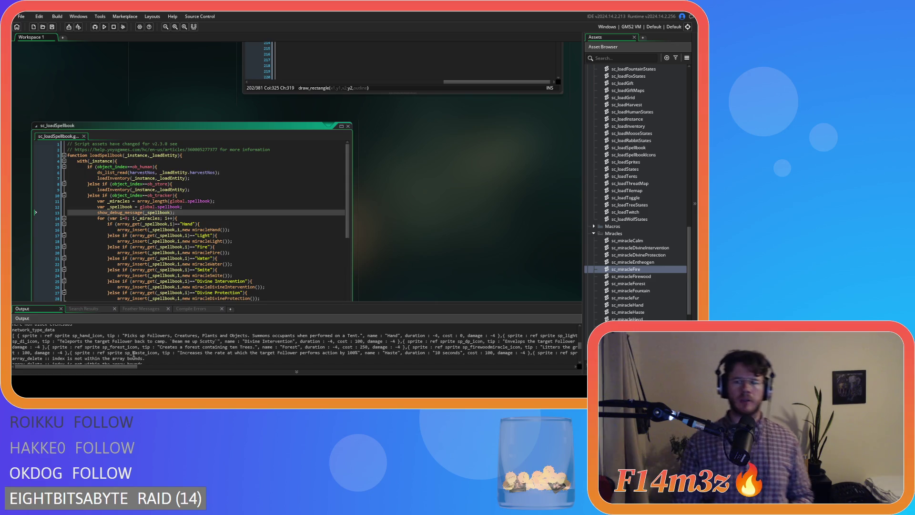
{"action": "scroll", "coordinate": [626, 190], "scroll_direction": "up", "scroll_amount": 5}
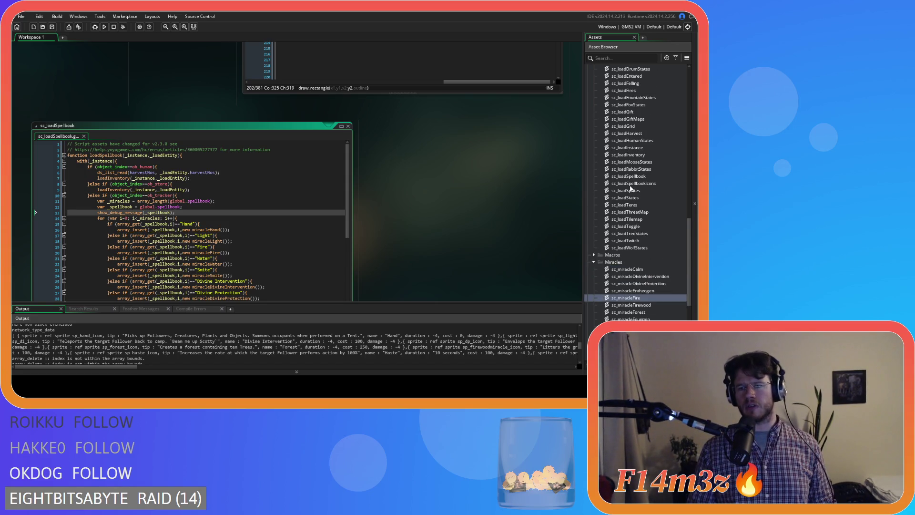
Step: Open ob_tracker's Create code and select the newGame condition on line 27
{"action": "scroll", "coordinate": [630, 189], "scroll_direction": "up", "scroll_amount": 10}
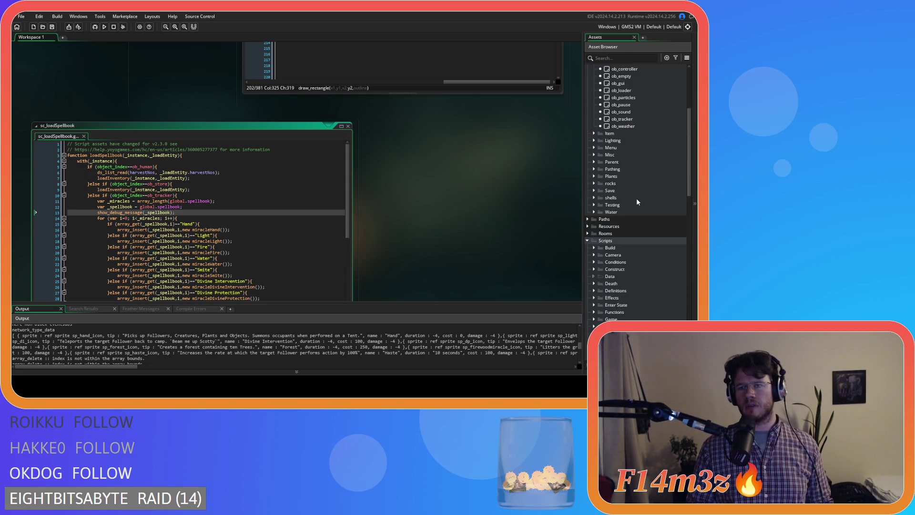
{"action": "double_click", "coordinate": [638, 190]}
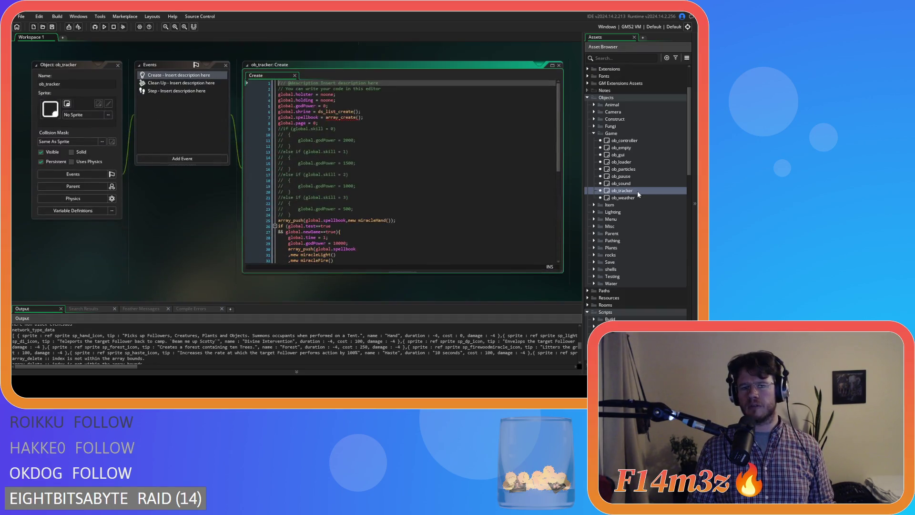
{"action": "scroll", "coordinate": [562, 173], "scroll_direction": "down", "scroll_amount": 3}
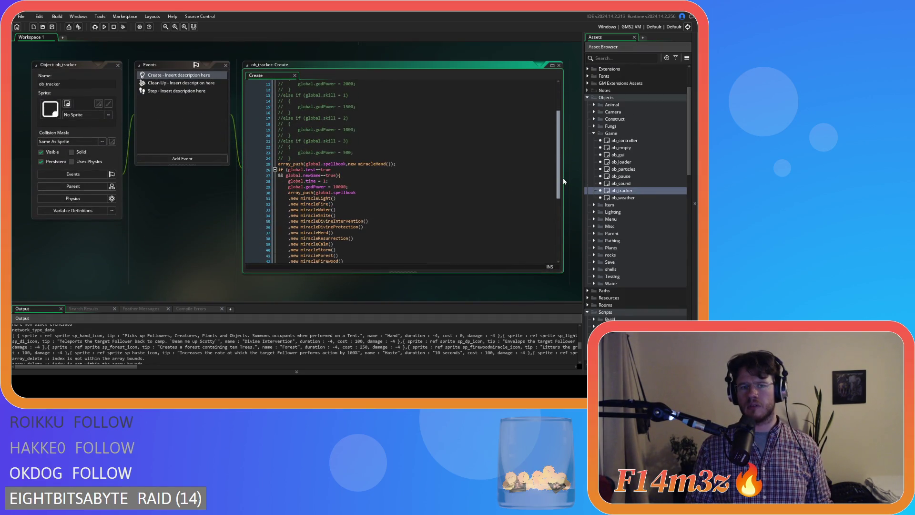
{"action": "left_click_drag", "start_coordinate": [299, 175], "coordinate": [380, 171]}
Step: Jump to the sc_miracleFire definition and place the caret at line 300 of toString
{"action": "scroll", "coordinate": [423, 222], "scroll_direction": "down", "scroll_amount": 4}
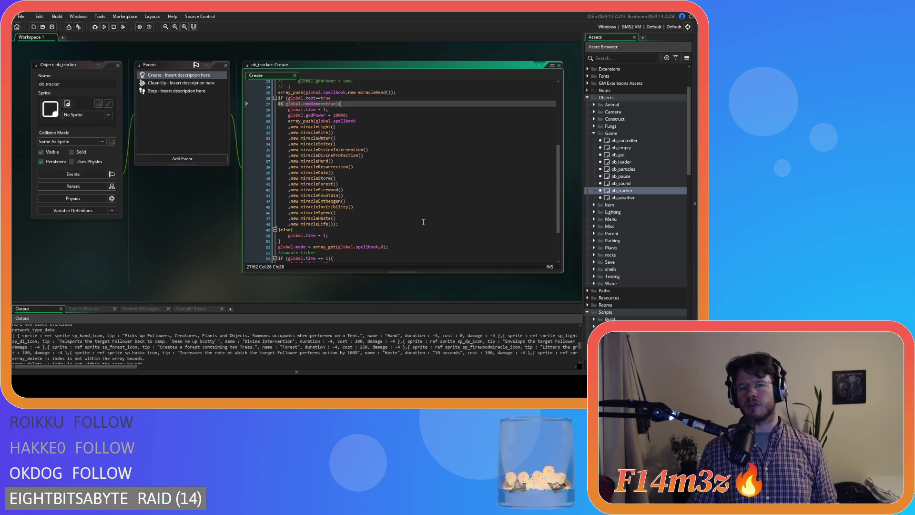
{"action": "middle_click", "coordinate": [309, 132]}
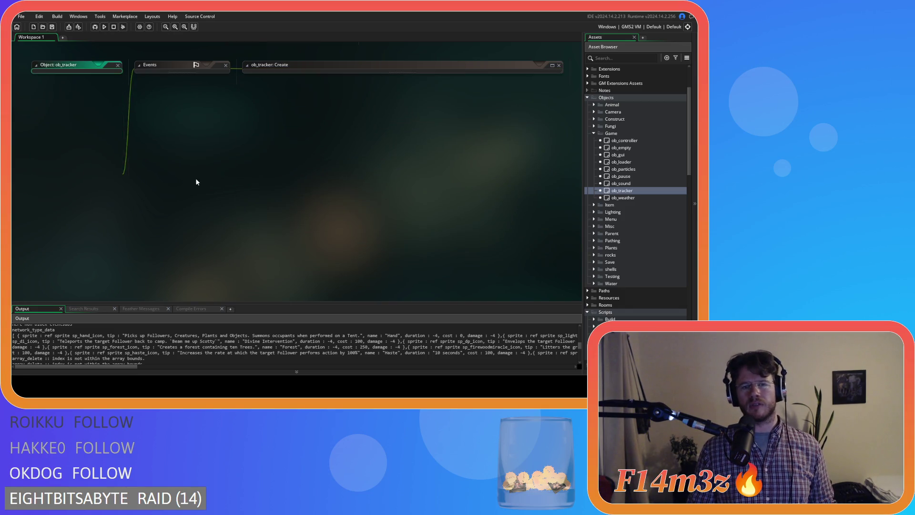
{"action": "left_click", "coordinate": [210, 228]}
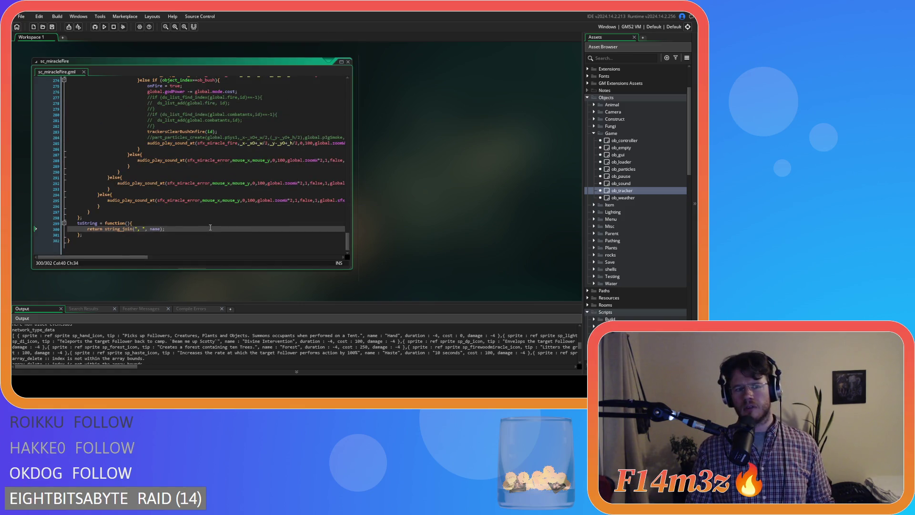
Step: Inspect toString and string_join's parameters in sc_miracleFire, then close the script window
{"action": "mouse_move", "coordinate": [215, 237]}
{"action": "left_mouse_down"}
{"action": "mouse_move", "coordinate": [148, 192]}
{"action": "mouse_move", "coordinate": [100, 229]}
{"action": "mouse_move", "coordinate": [158, 230]}
{"action": "left_mouse_up"}
{"action": "double_click", "coordinate": [155, 228]}
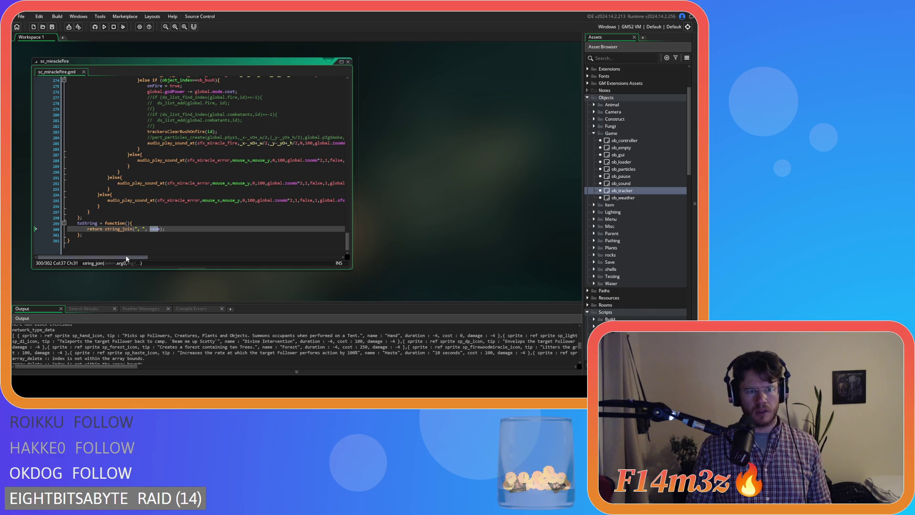
{"action": "double_click", "coordinate": [88, 223]}
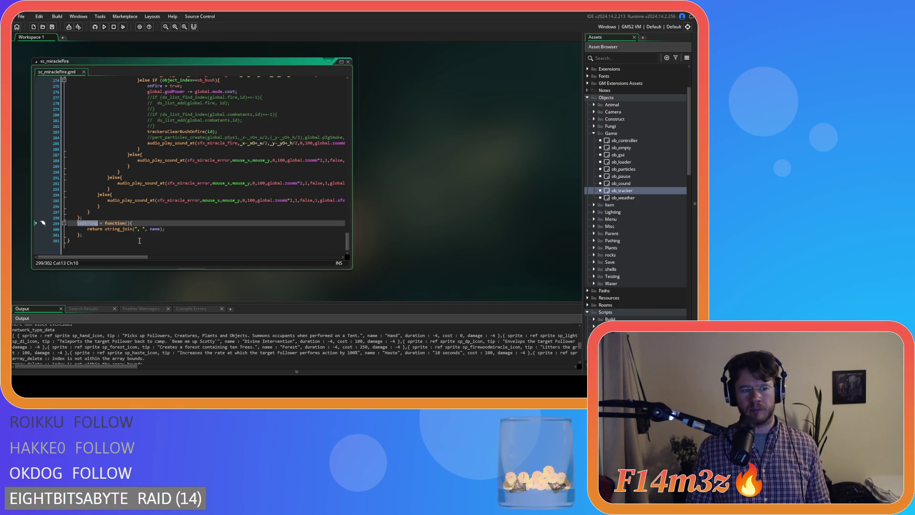
{"action": "left_click", "coordinate": [101, 365]}
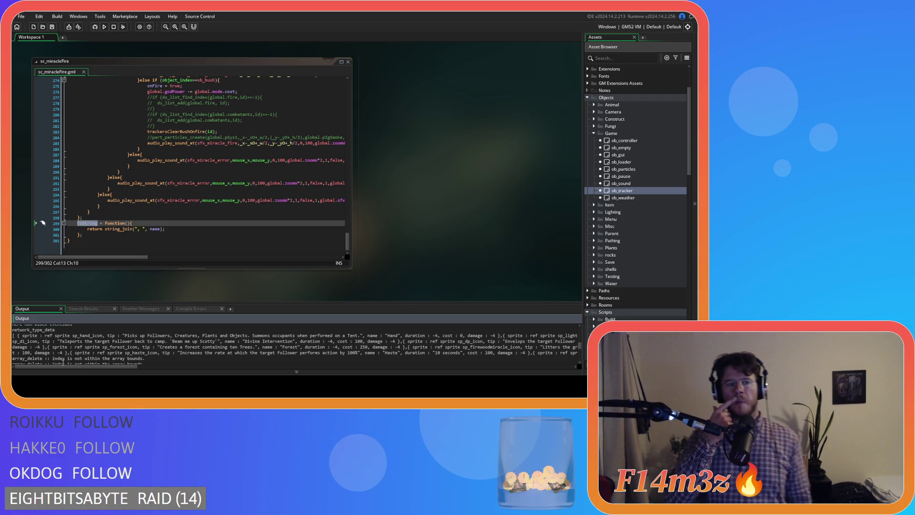
{"action": "left_click", "coordinate": [84, 224]}
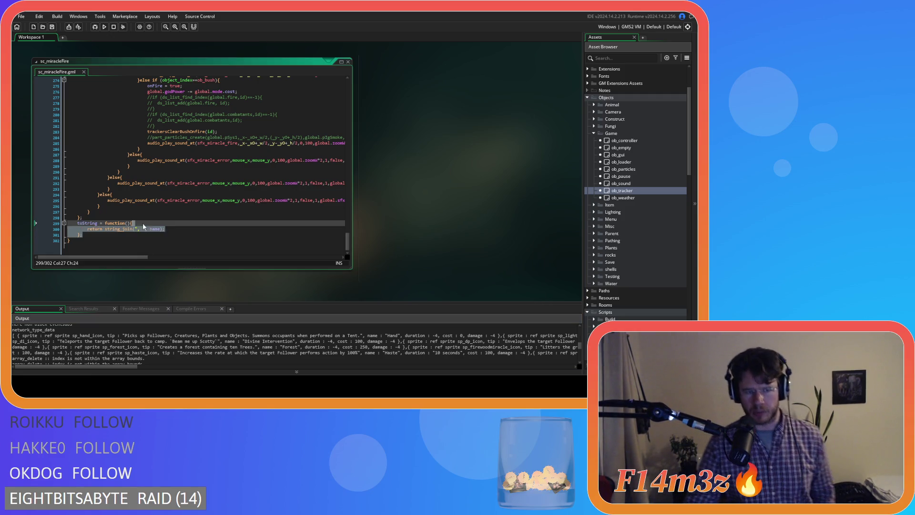
{"action": "left_click", "coordinate": [136, 229]}
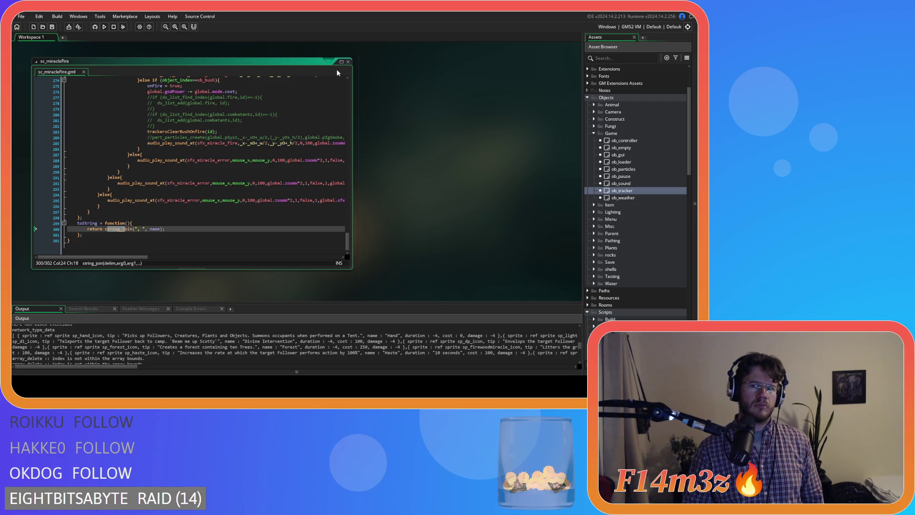
{"action": "left_click", "coordinate": [348, 62]}
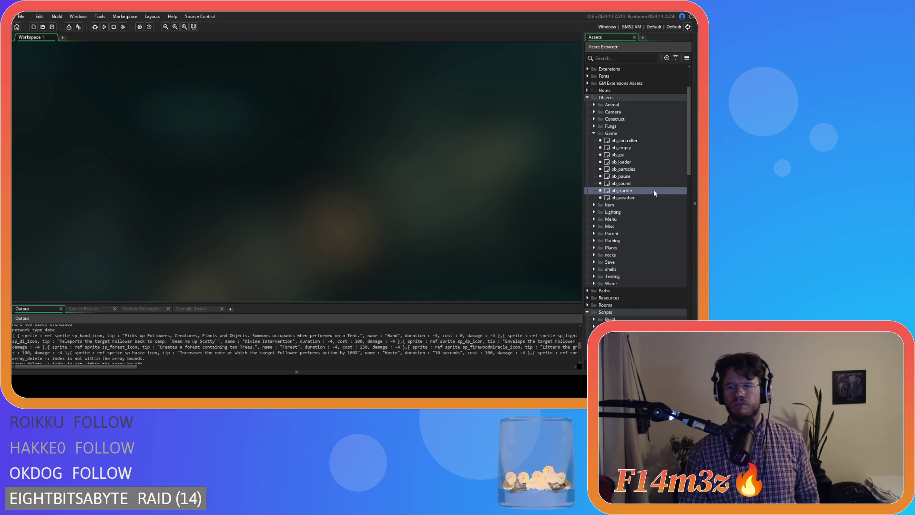
{"action": "scroll", "coordinate": [648, 191], "scroll_direction": "up", "scroll_amount": 3}
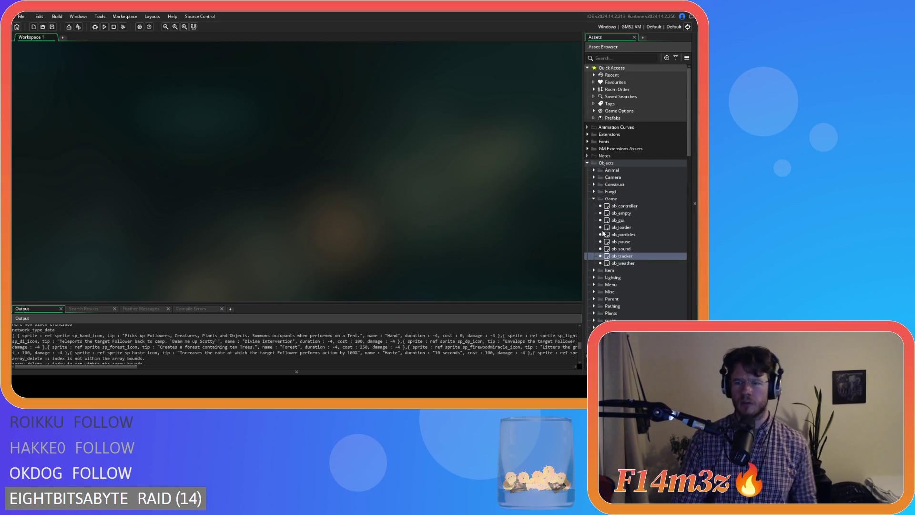
{"action": "scroll", "coordinate": [598, 286], "scroll_direction": "down", "scroll_amount": 1}
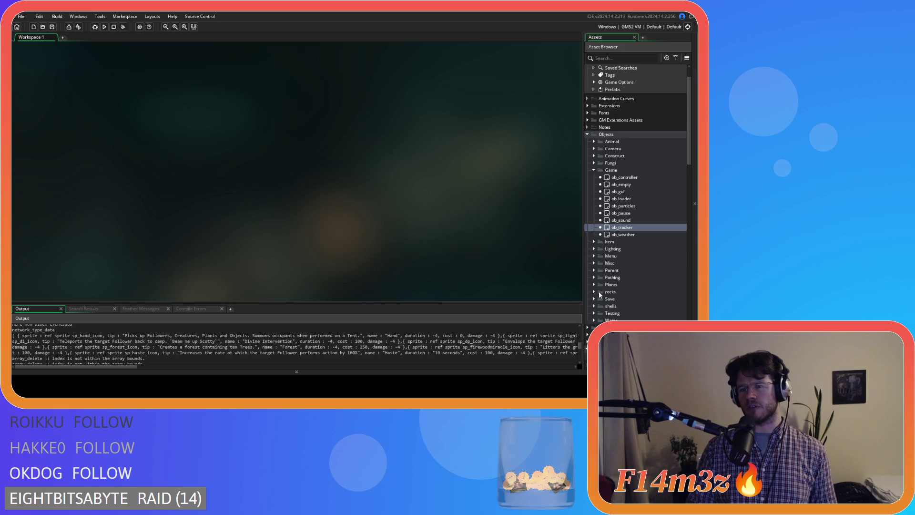
{"action": "left_click", "coordinate": [594, 299]}
{"action": "double_click", "coordinate": [619, 313]}
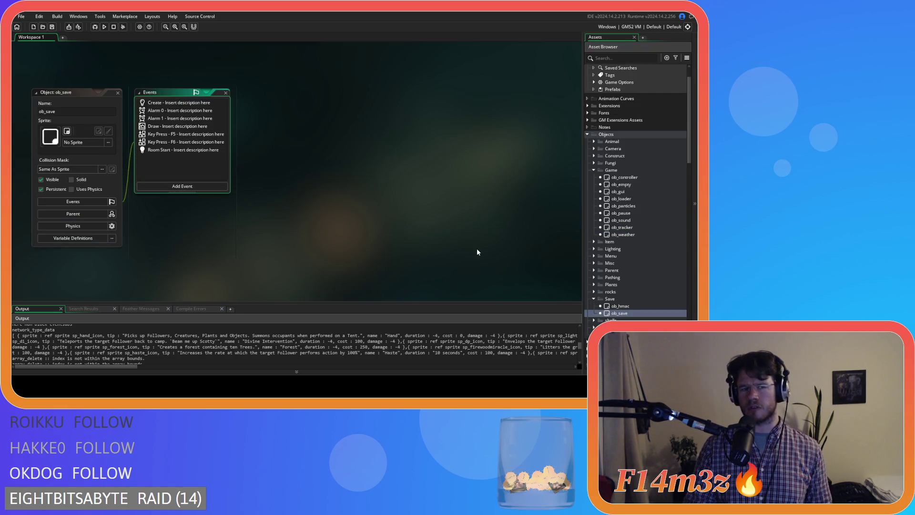
{"action": "double_click", "coordinate": [182, 136]}
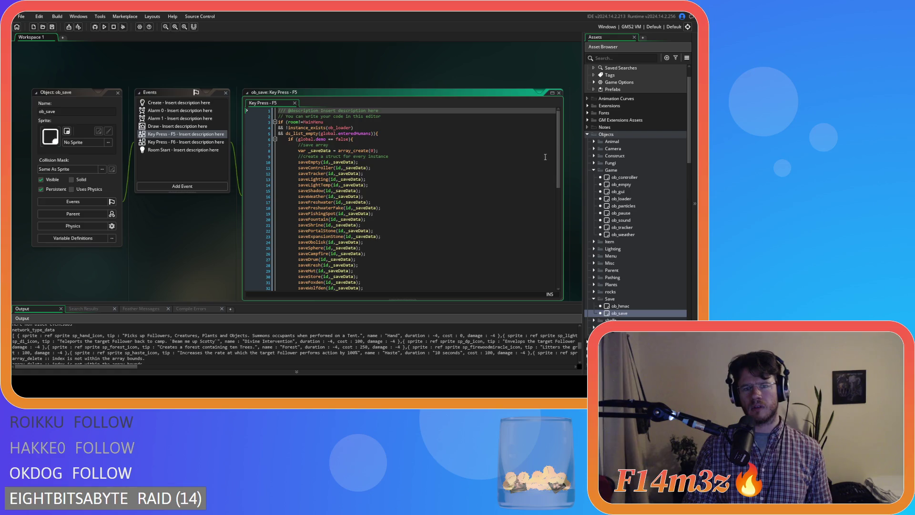
{"action": "mouse_move", "coordinate": [557, 170]}
{"action": "left_mouse_down"}
{"action": "mouse_move", "coordinate": [555, 234]}
{"action": "mouse_move", "coordinate": [495, 241]}
{"action": "left_mouse_up"}
{"action": "middle_click", "coordinate": [305, 234]}
{"action": "left_click_drag", "start_coordinate": [567, 109], "coordinate": [566, 243]}
{"action": "middle_click", "coordinate": [390, 221]}
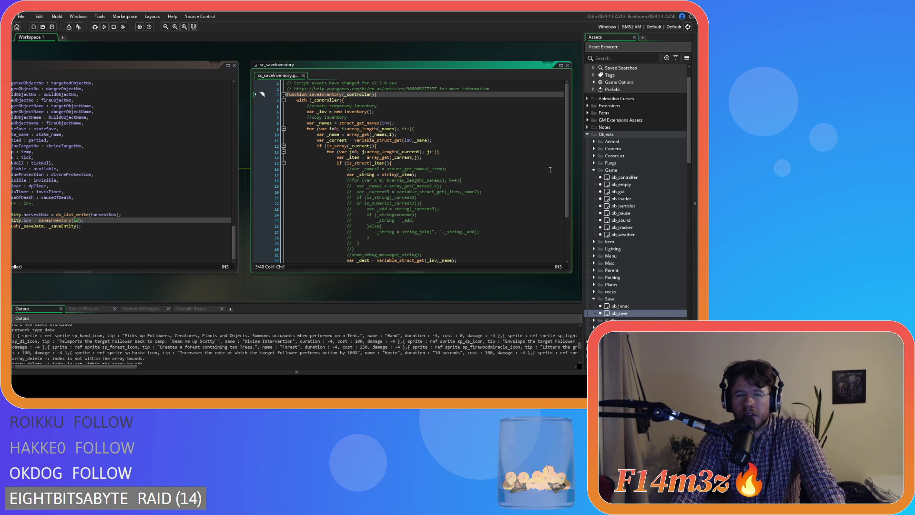
{"action": "mouse_move", "coordinate": [570, 159]}
{"action": "left_mouse_down"}
{"action": "mouse_move", "coordinate": [573, 214]}
{"action": "mouse_move", "coordinate": [556, 175]}
{"action": "left_mouse_up"}
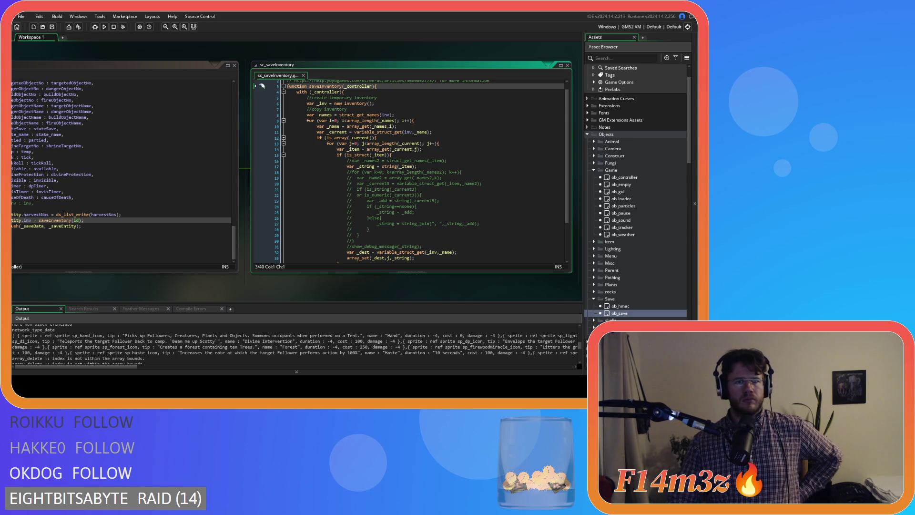
{"action": "scroll", "coordinate": [338, 285], "scroll_direction": "left", "scroll_amount": 4}
{"action": "right_click", "coordinate": [262, 299]}
{"action": "left_click", "coordinate": [277, 335]}
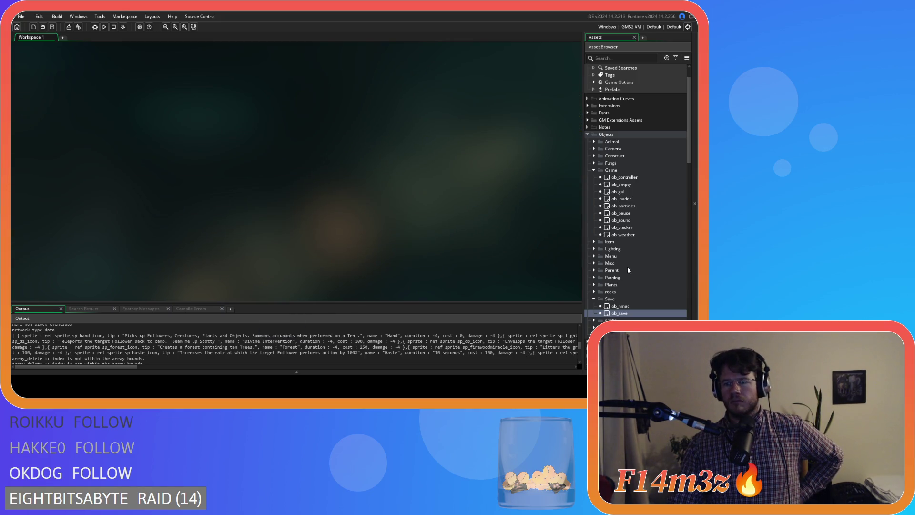
Step: Collapse the Game and Save objects folders and open the sc_loadCode script
{"action": "left_click", "coordinate": [594, 170]}
{"action": "left_click", "coordinate": [594, 234]}
{"action": "scroll", "coordinate": [592, 233], "scroll_direction": "down", "scroll_amount": 8}
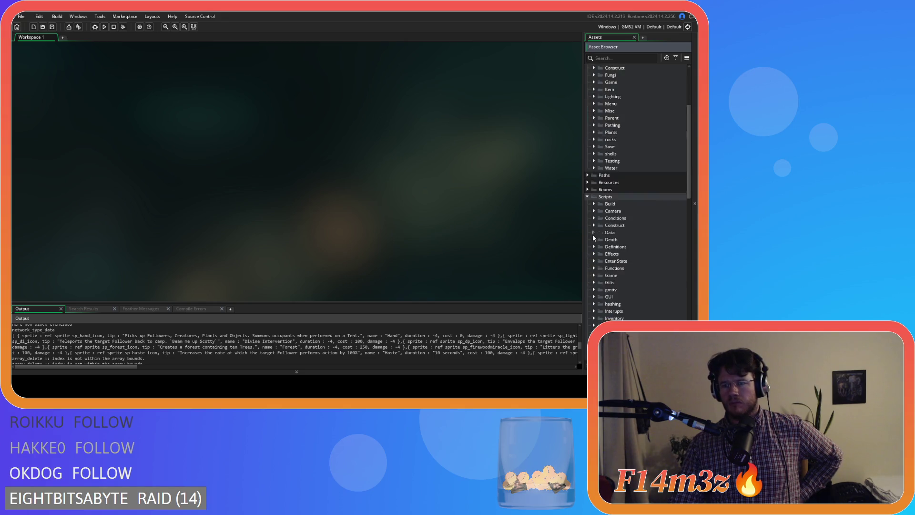
{"action": "scroll", "coordinate": [588, 238], "scroll_direction": "down", "scroll_amount": 2}
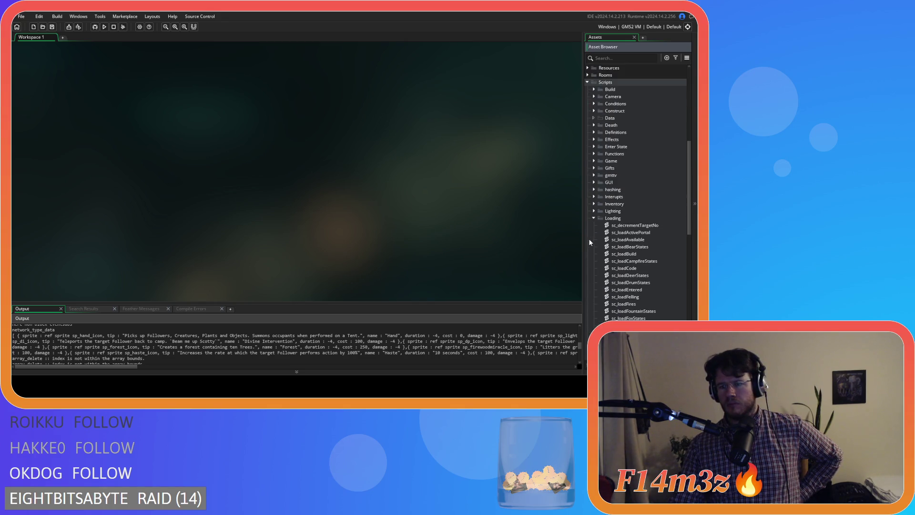
{"action": "double_click", "coordinate": [624, 268]}
Step: Follow the loadSpellbook(id,_loadEntity) call into the sc_loadSpellbook script and arrange its window
{"action": "left_click_drag", "start_coordinate": [347, 90], "coordinate": [347, 233]}
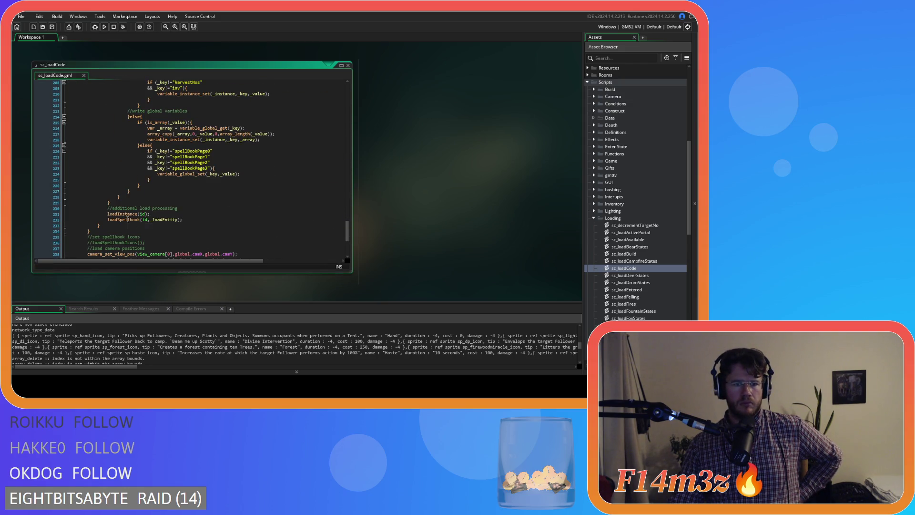
{"action": "mouse_move", "coordinate": [125, 220]}
{"action": "scroll", "coordinate": [126, 219], "scroll_direction": "up", "scroll_amount": 9}
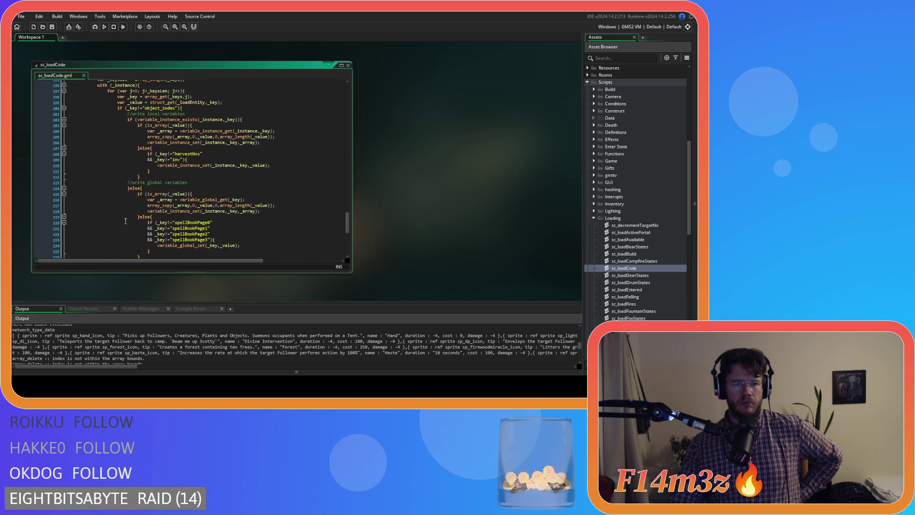
{"action": "left_click", "coordinate": [139, 171]}
{"action": "scroll", "coordinate": [157, 205], "scroll_direction": "down", "scroll_amount": 10}
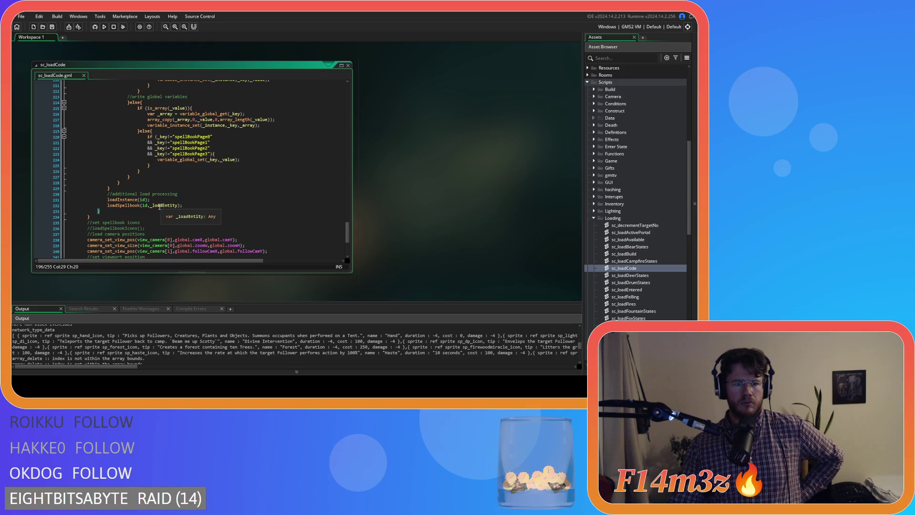
{"action": "middle_click", "coordinate": [160, 206]}
{"action": "mouse_move", "coordinate": [385, 109]}
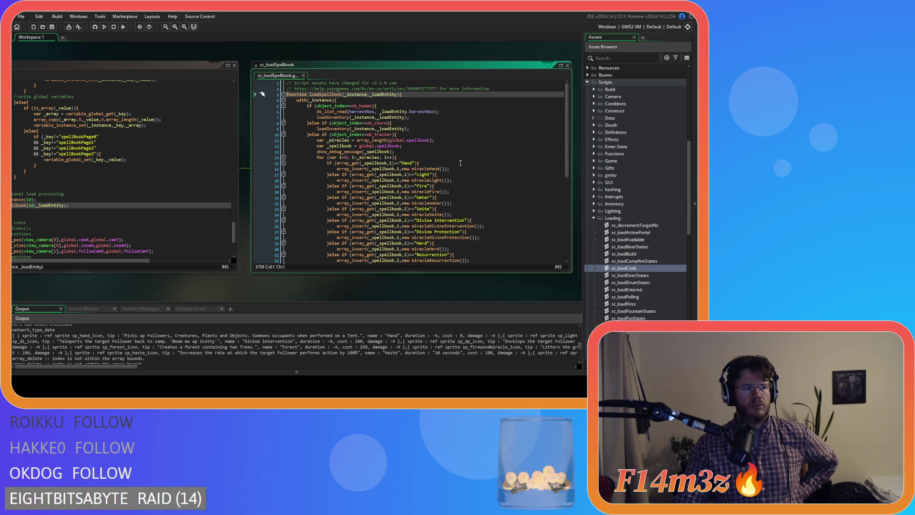
{"action": "left_click_drag", "start_coordinate": [568, 158], "coordinate": [563, 253]}
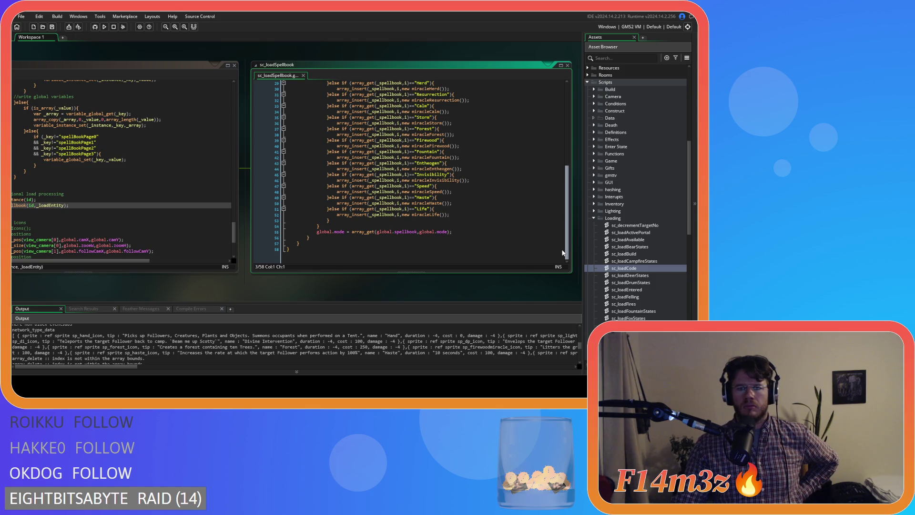
{"action": "left_click_drag", "start_coordinate": [563, 253], "coordinate": [548, 115]}
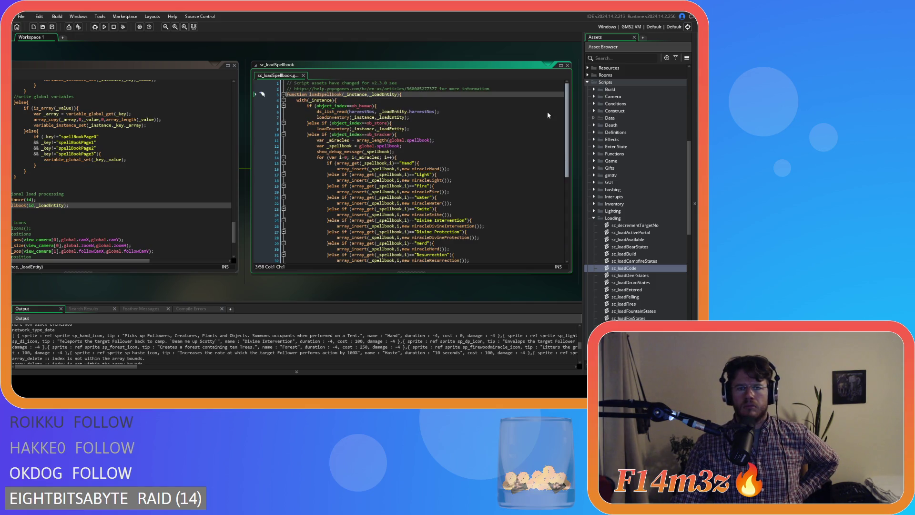
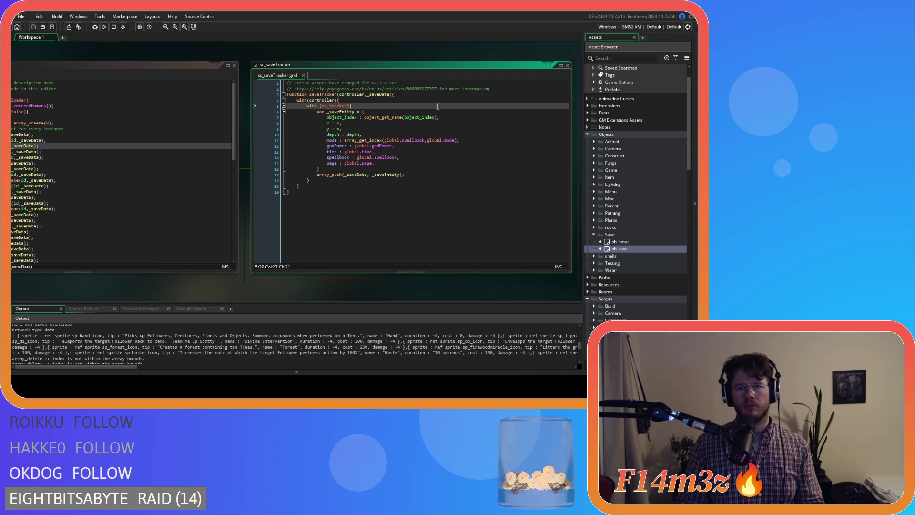
Step: Comment out the spellbook entry in sc_saveTracker's _saveEntity struct with Ctrl+K
{"action": "left_click", "coordinate": [353, 182]}
{"action": "left_click", "coordinate": [354, 169]}
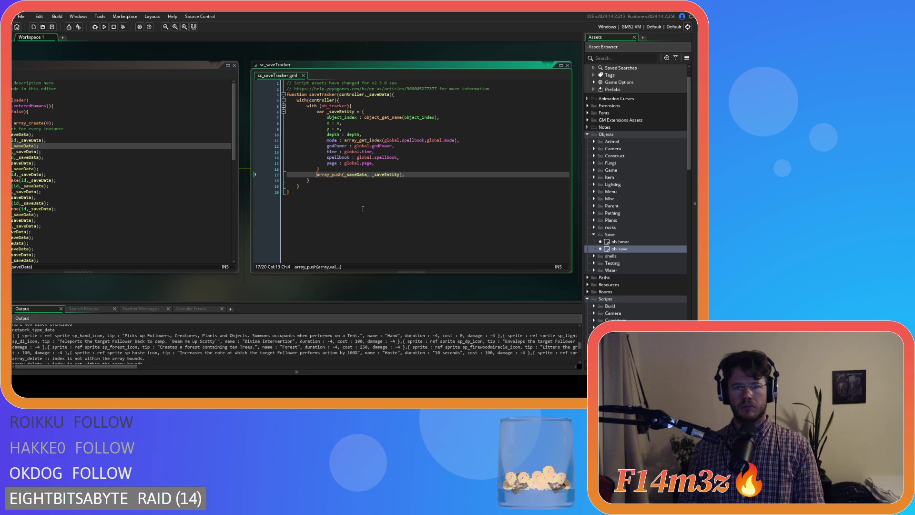
{"action": "key", "text": "Up"}
{"action": "key", "text": "Up"}
{"action": "key", "text": "Up"}
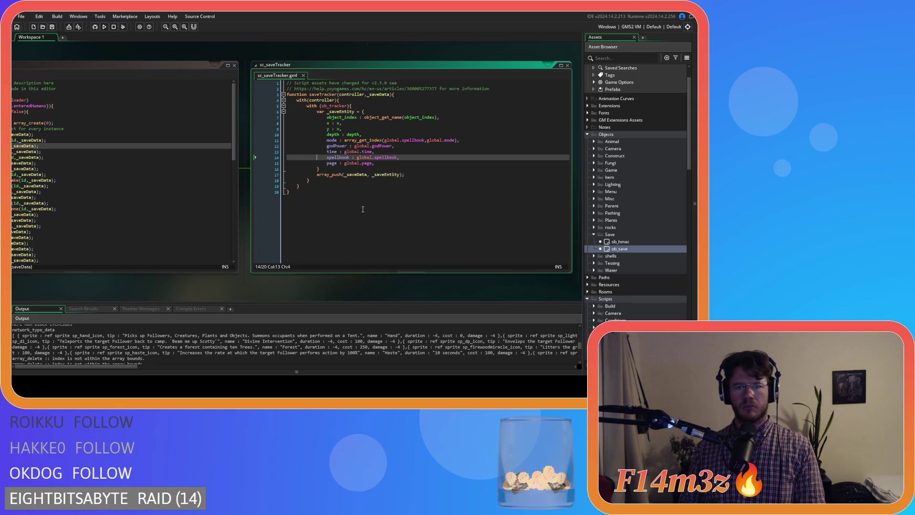
{"action": "key", "text": "Down"}
{"action": "key", "text": "Down"}
{"action": "key", "text": "Down"}
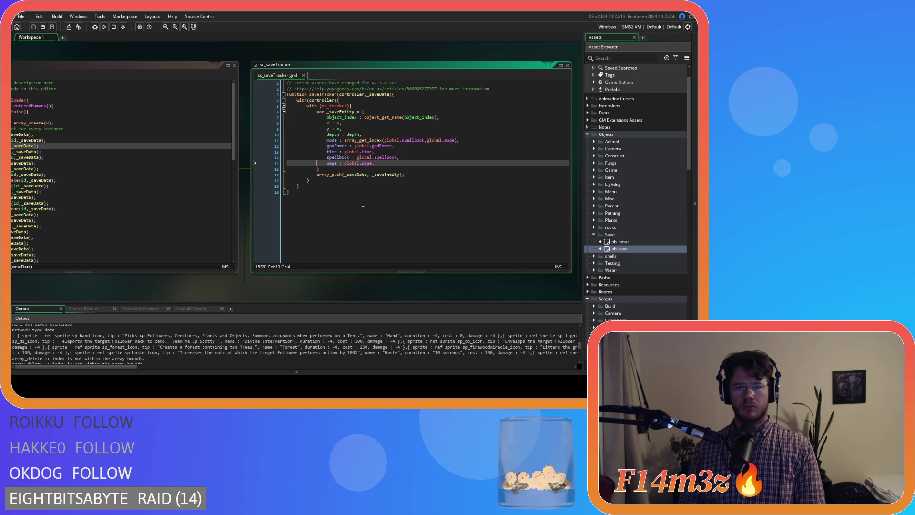
{"action": "key", "text": "Down"}
{"action": "key", "text": "Down"}
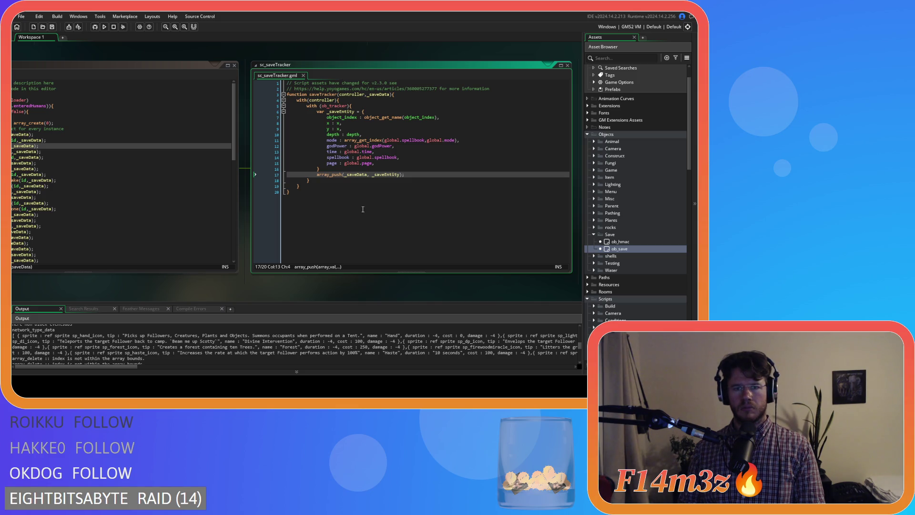
{"action": "left_click", "coordinate": [397, 158]}
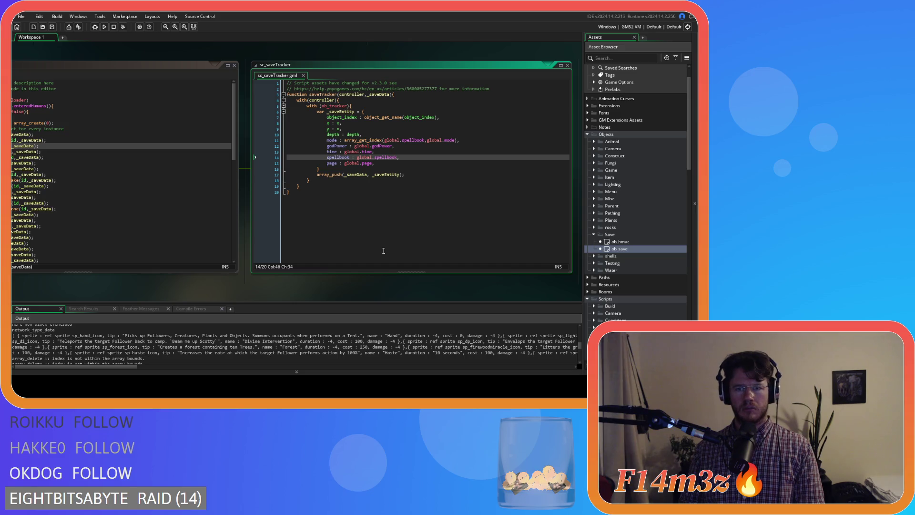
{"action": "left_click", "coordinate": [367, 140]}
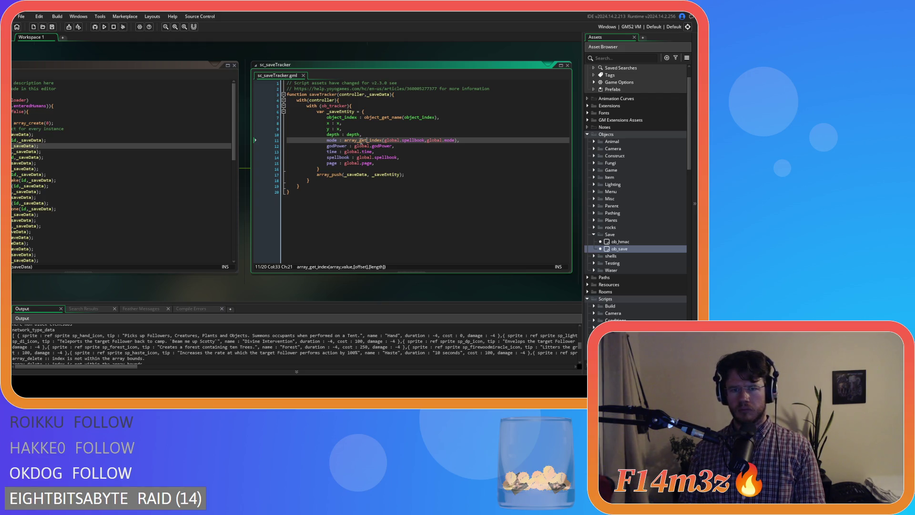
{"action": "mouse_move", "coordinate": [362, 142]}
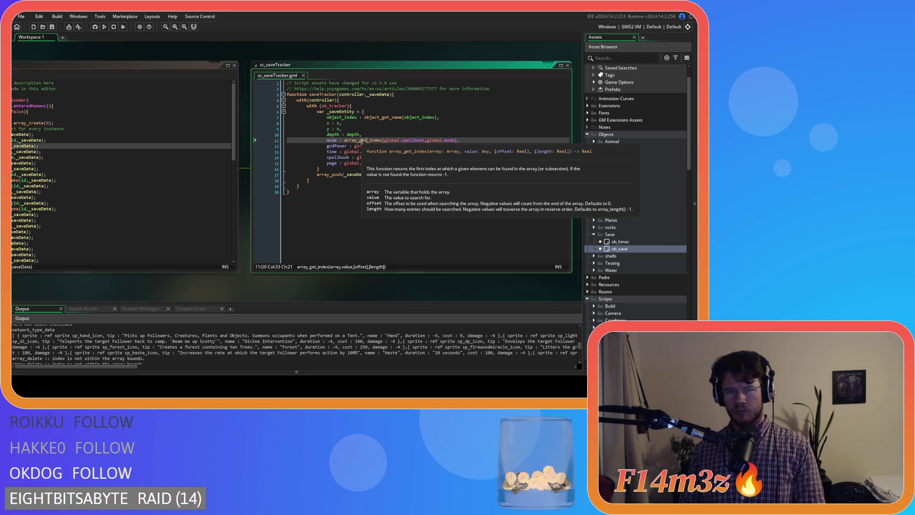
{"action": "left_click", "coordinate": [413, 159]}
{"action": "key", "text": "ctrl+k"}
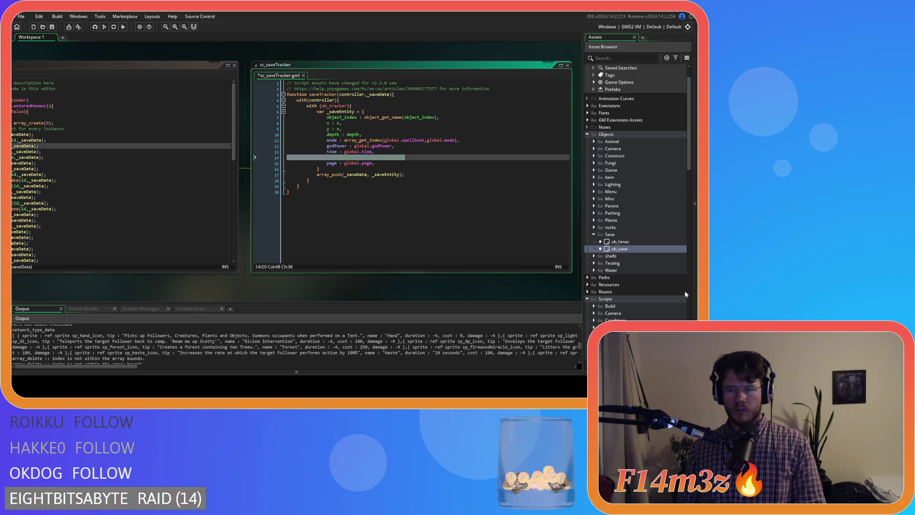
Step: Open the sc_saveInventory script from the Save folder in the Asset Browser
{"action": "scroll", "coordinate": [680, 291], "scroll_direction": "down", "scroll_amount": 15}
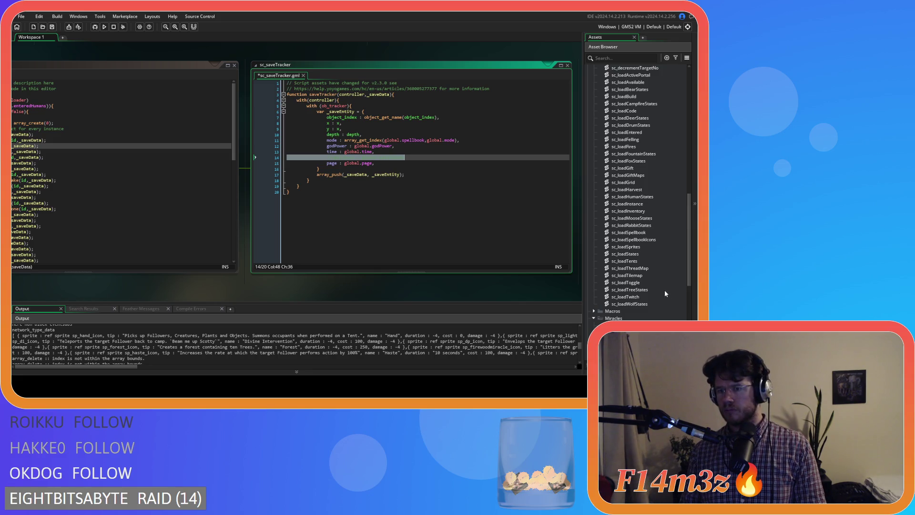
{"action": "scroll", "coordinate": [665, 291], "scroll_direction": "down", "scroll_amount": 10}
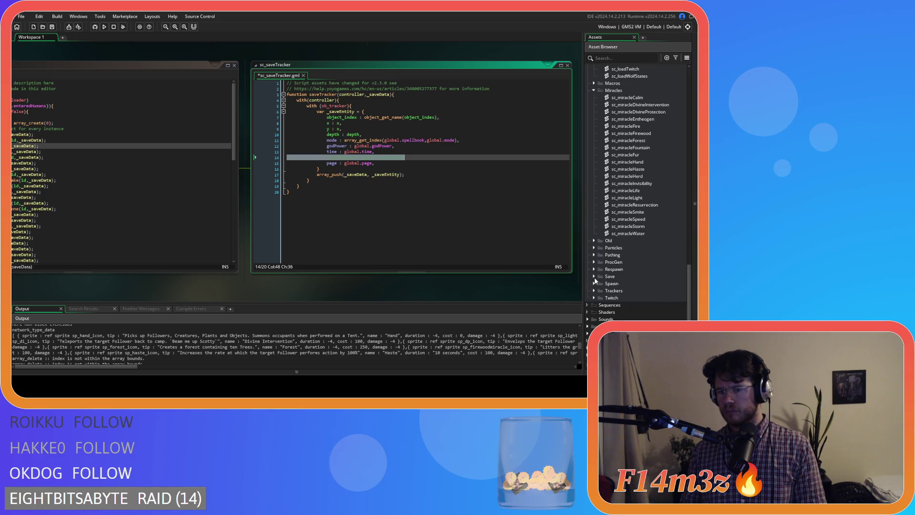
{"action": "left_click", "coordinate": [594, 276]}
{"action": "scroll", "coordinate": [596, 281], "scroll_direction": "down", "scroll_amount": 10}
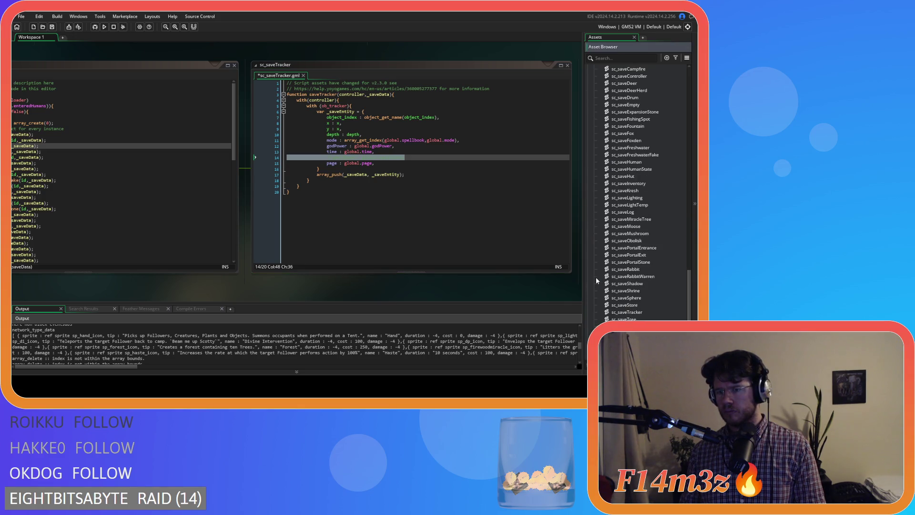
{"action": "scroll", "coordinate": [608, 283], "scroll_direction": "up", "scroll_amount": 3}
{"action": "double_click", "coordinate": [651, 240]}
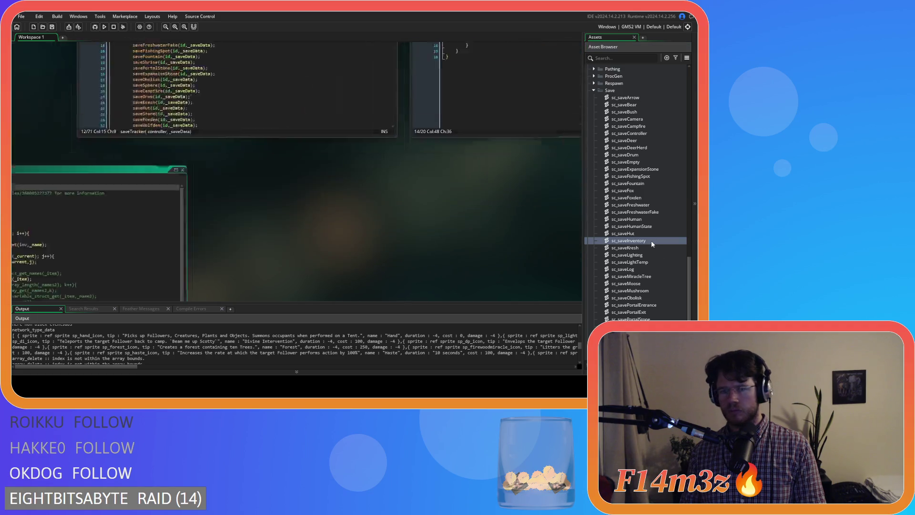
Step: Delete the commented-out item loop and debug message (lines 18–31) and the leftover empty line, then save
{"action": "scroll", "coordinate": [266, 216], "scroll_direction": "down", "scroll_amount": 3}
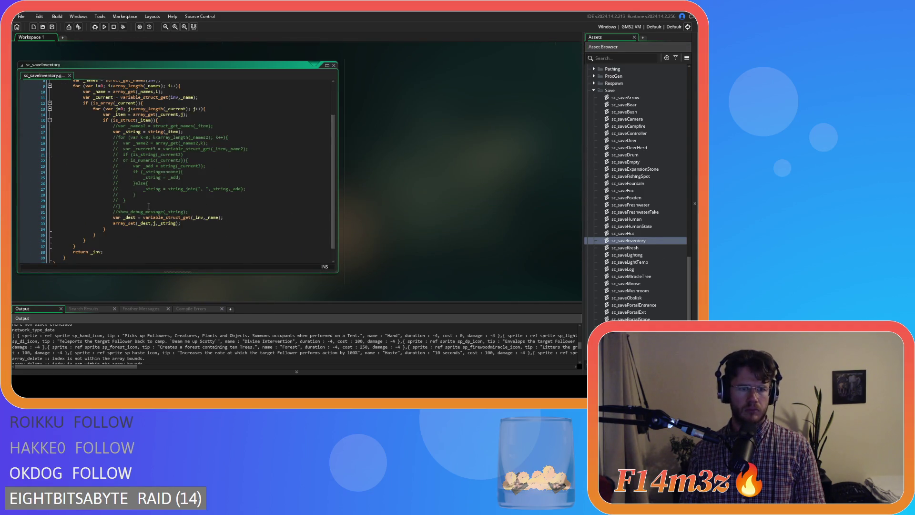
{"action": "mouse_move", "coordinate": [197, 212]}
{"action": "left_mouse_down"}
{"action": "mouse_move", "coordinate": [22, 205]}
{"action": "mouse_move", "coordinate": [29, 171]}
{"action": "mouse_move", "coordinate": [23, 137]}
{"action": "left_mouse_up"}
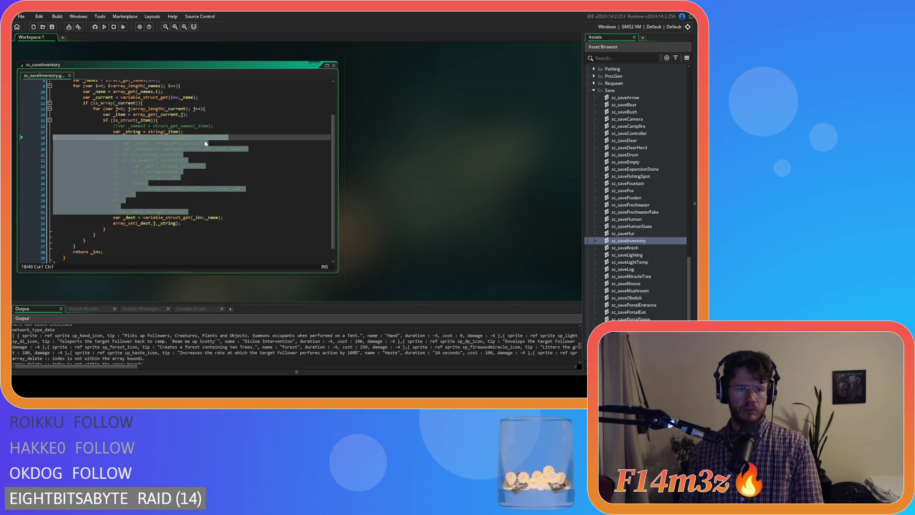
{"action": "left_click", "coordinate": [231, 189]}
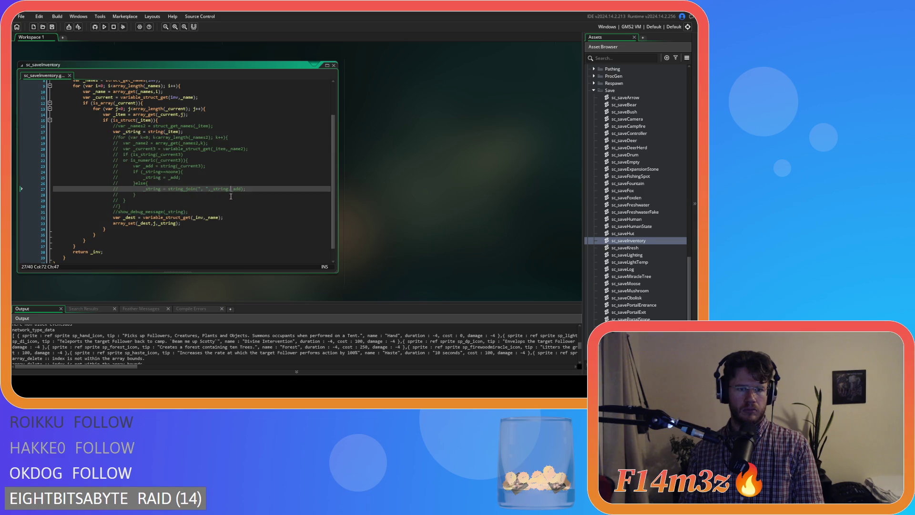
{"action": "left_click", "coordinate": [222, 211]}
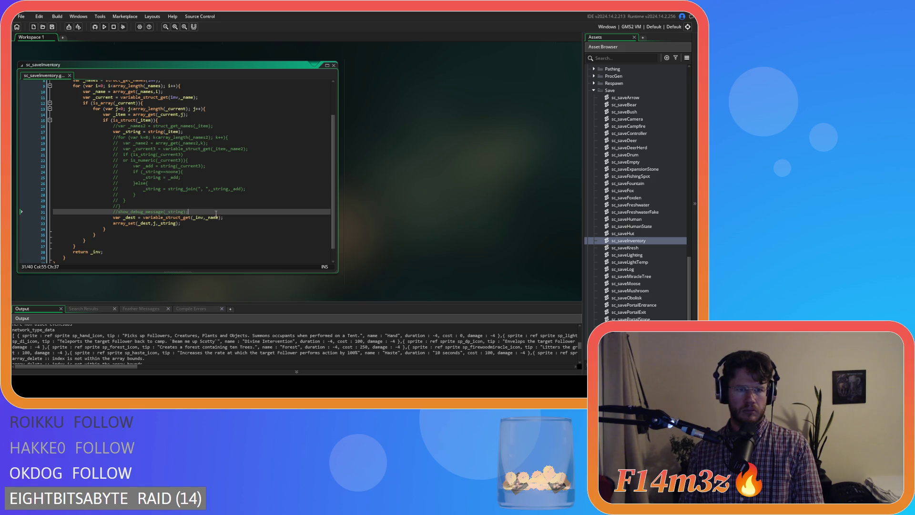
{"action": "left_click_drag", "start_coordinate": [216, 214], "coordinate": [53, 137]}
{"action": "key", "text": "Delete"}
{"action": "left_click", "coordinate": [22, 169]}
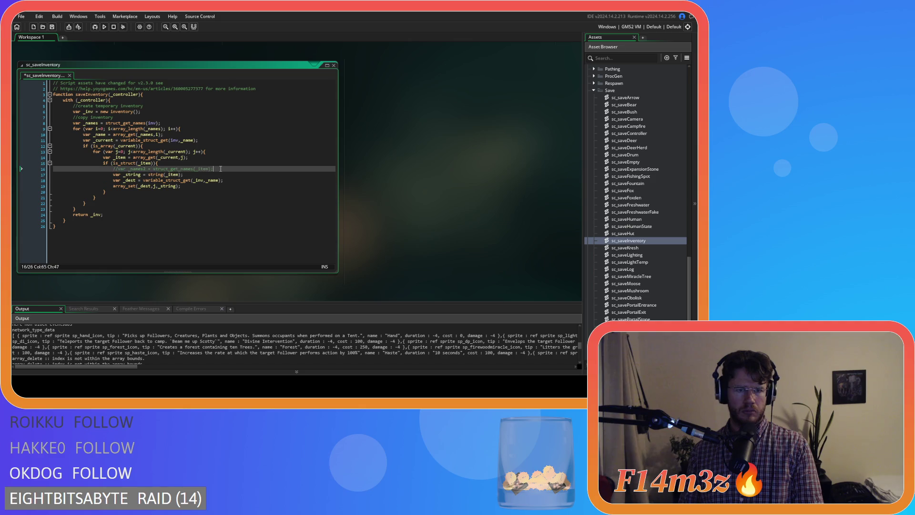
{"action": "key", "text": "Delete"}
{"action": "left_click", "coordinate": [142, 203]}
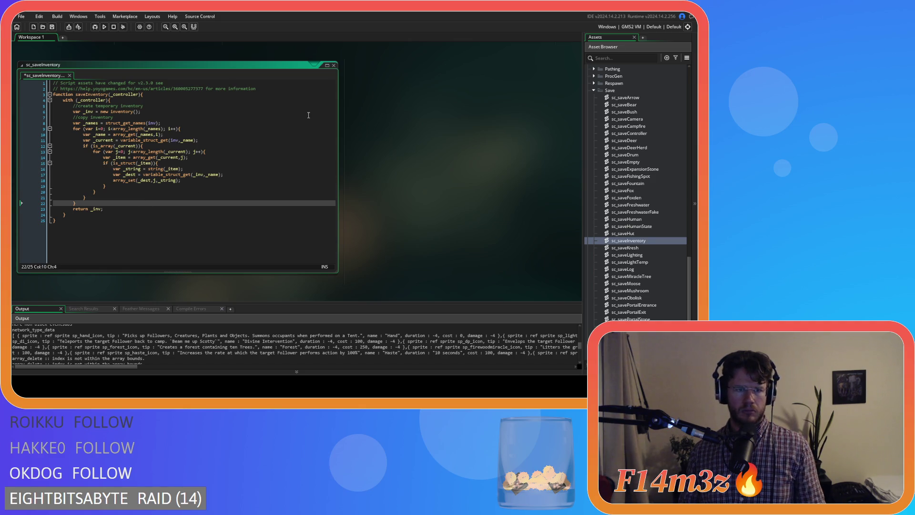
{"action": "left_click", "coordinate": [655, 242]}
{"action": "key", "text": "ctrl+s"}
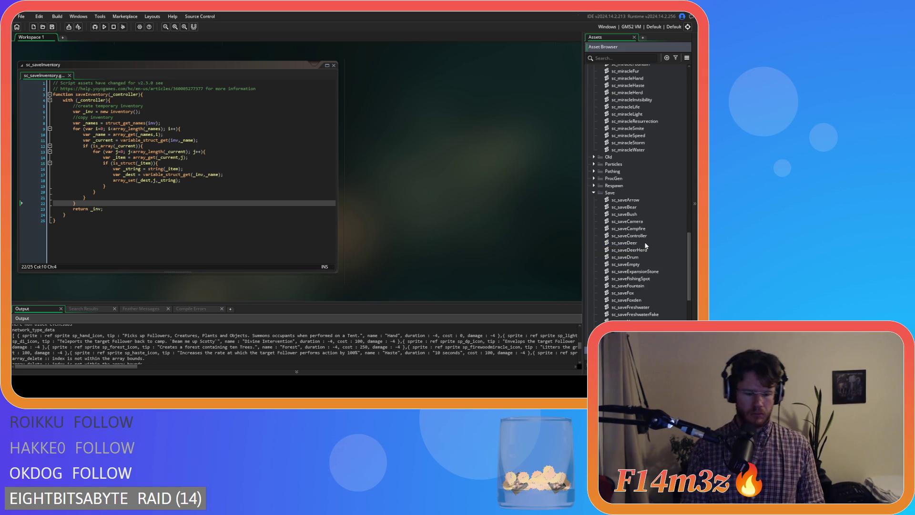
Step: Open sc_saveSpellbook and change the Inventory part of its function name to Spellbook
{"action": "scroll", "coordinate": [647, 246], "scroll_direction": "down", "scroll_amount": 10}
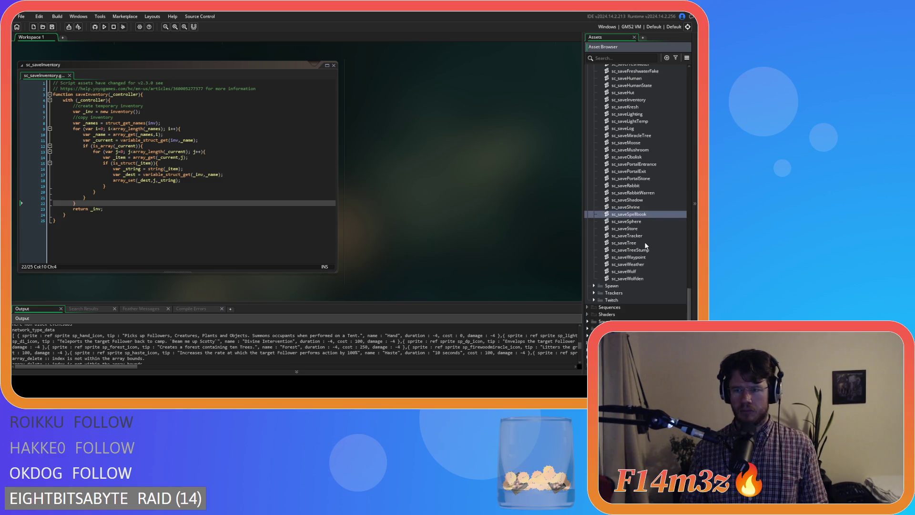
{"action": "double_click", "coordinate": [629, 214]}
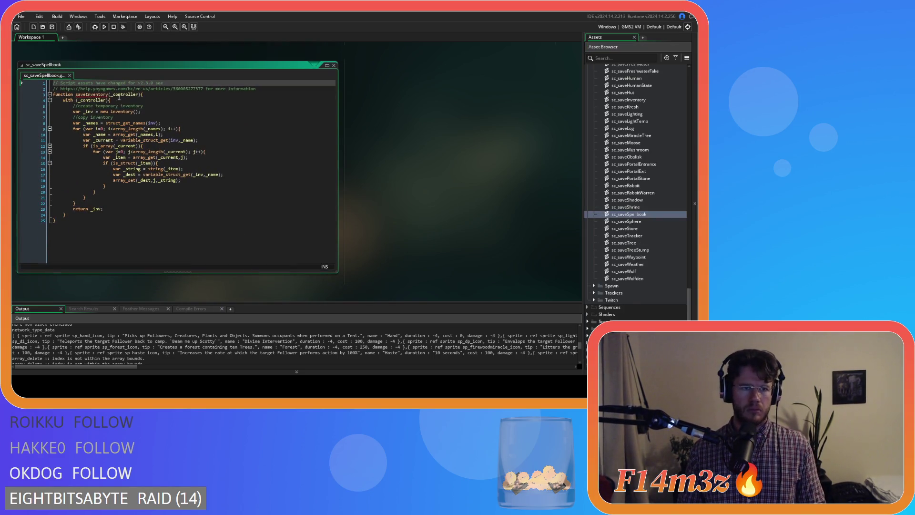
{"action": "left_click_drag", "start_coordinate": [87, 95], "coordinate": [108, 97]}
{"action": "type", "text": "Spe"}
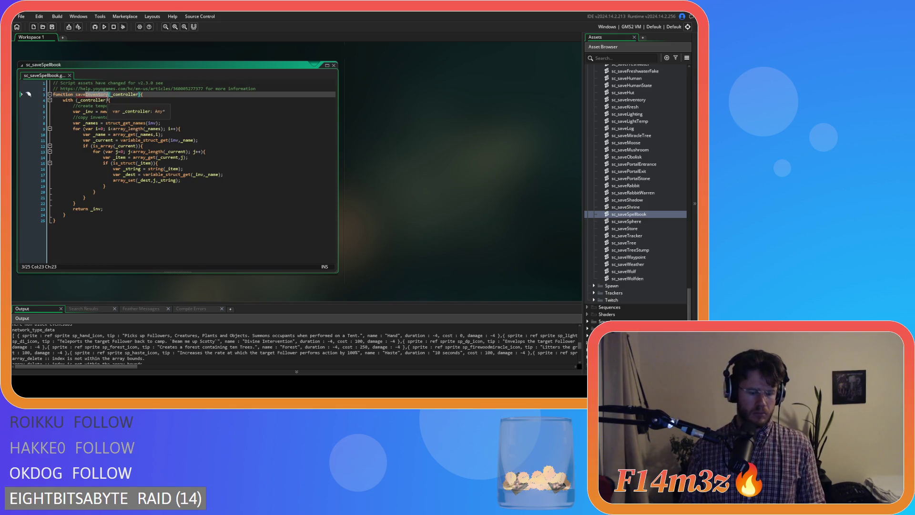
{"action": "type", "text": "llbook"}
Step: Rename _inv to _spellbook and initialise it with array_create() instead of new inventory()
{"action": "left_click", "coordinate": [115, 117]}
{"action": "mouse_move", "coordinate": [137, 151]}
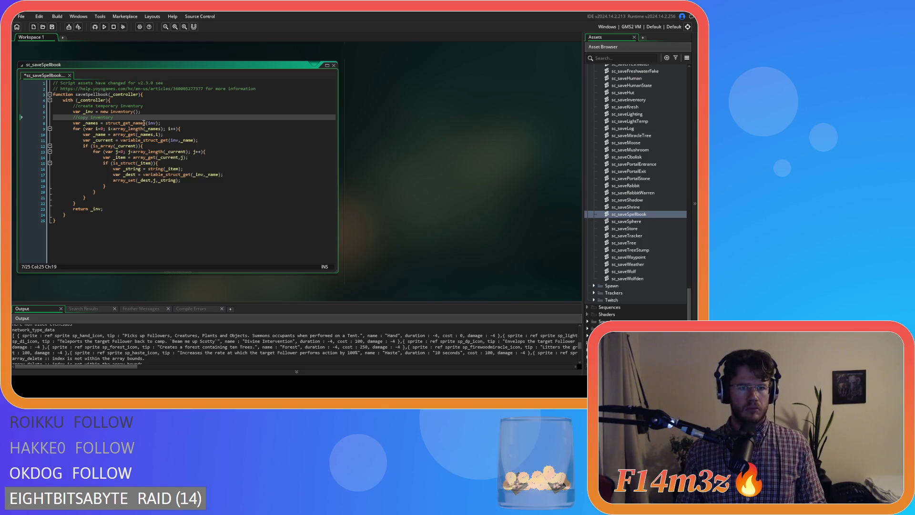
{"action": "left_click", "coordinate": [155, 123]}
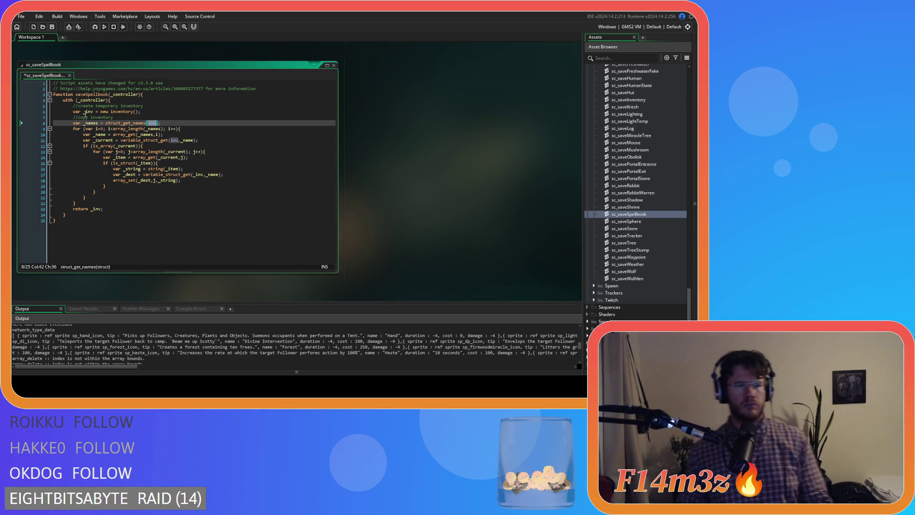
{"action": "double_click", "coordinate": [87, 112]}
{"action": "type", "text": "spellbook"}
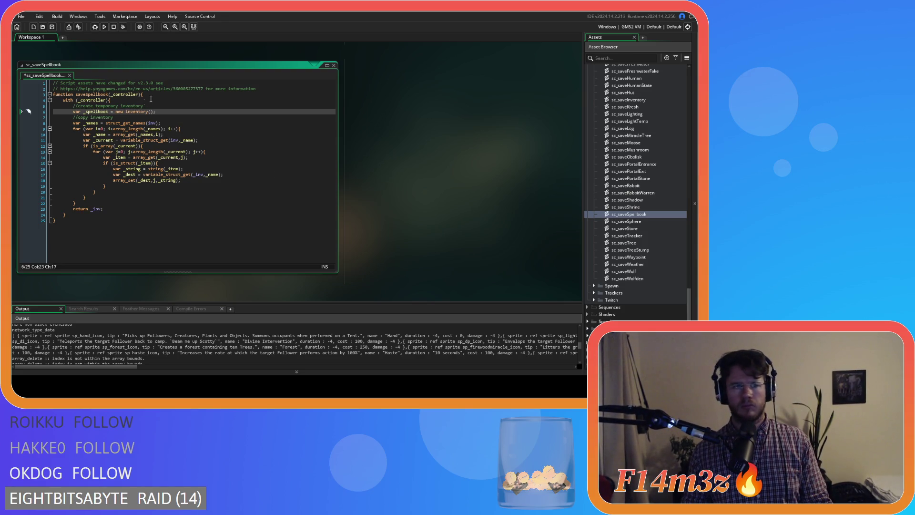
{"action": "left_click_drag", "start_coordinate": [115, 112], "coordinate": [156, 112]}
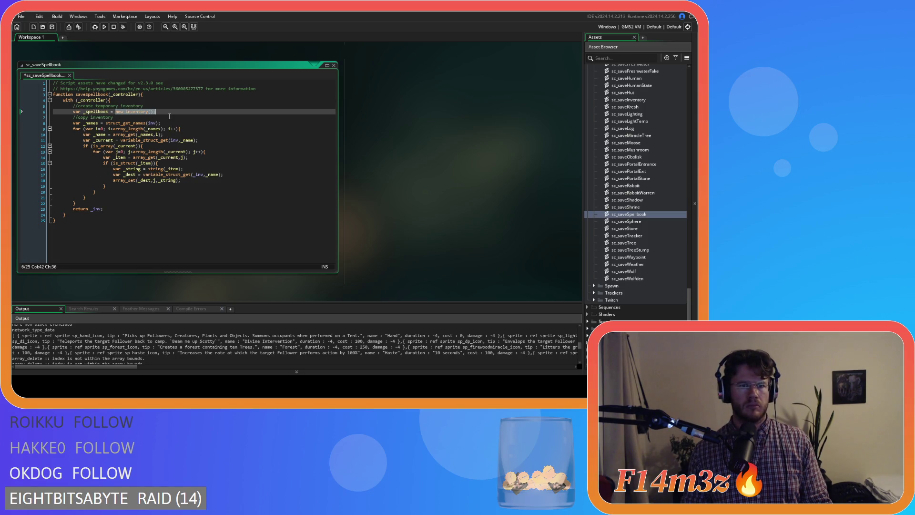
{"action": "type", "text": "array_cr"}
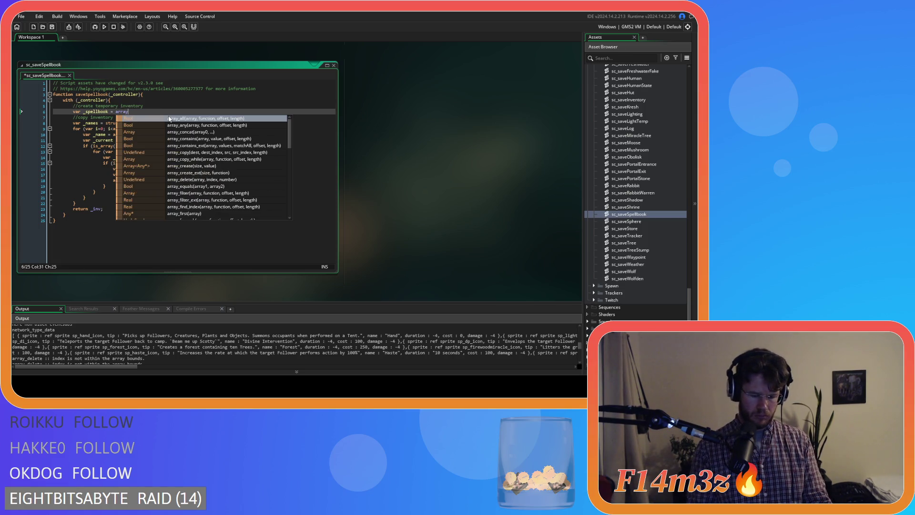
{"action": "key", "text": "Return"}
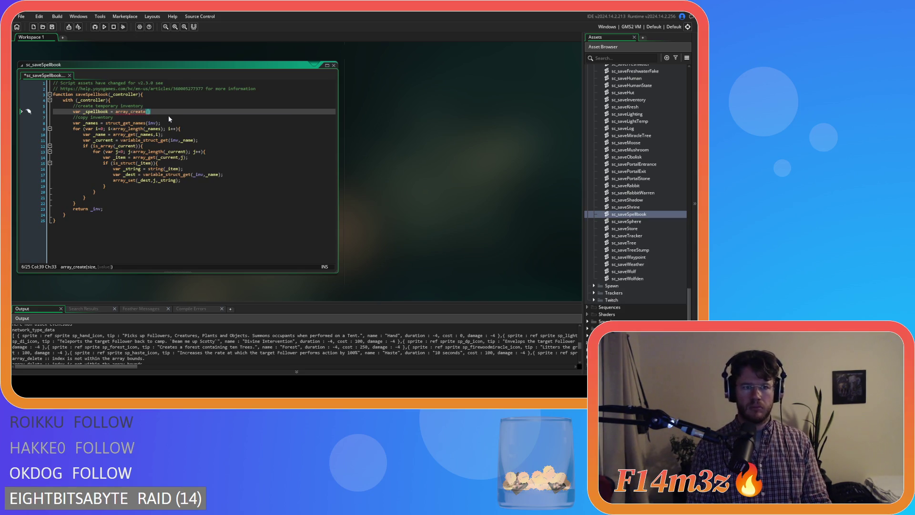
{"action": "type", "text": ");"}
Step: Delete the struct_get_names line, make the loop bound array_length(global.spellbook), and save
{"action": "left_click", "coordinate": [151, 129]}
{"action": "left_click", "coordinate": [145, 122]}
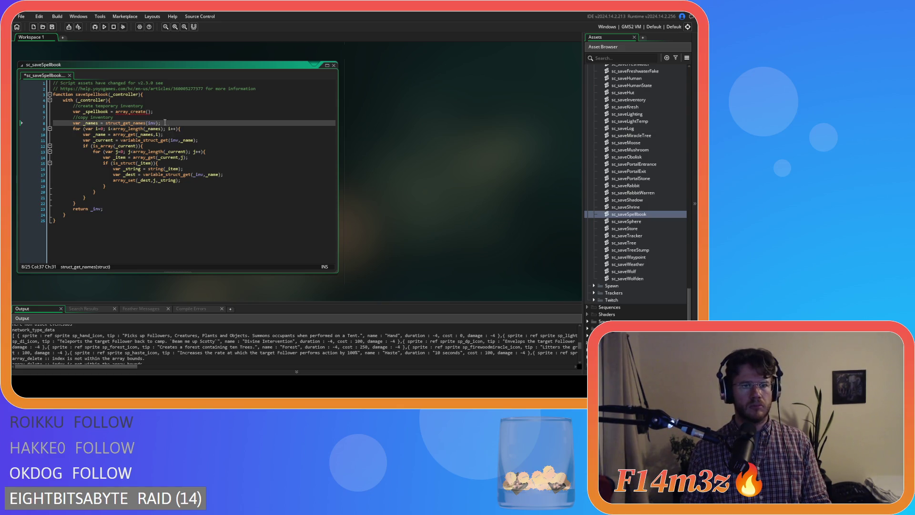
{"action": "left_click_drag", "start_coordinate": [161, 123], "coordinate": [15, 130]}
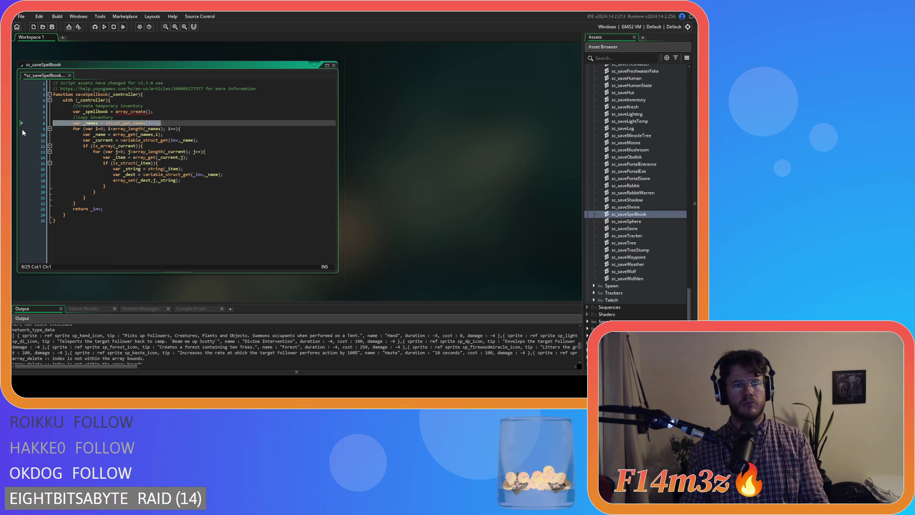
{"action": "key", "text": "BackSpace"}
{"action": "key", "text": "BackSpace"}
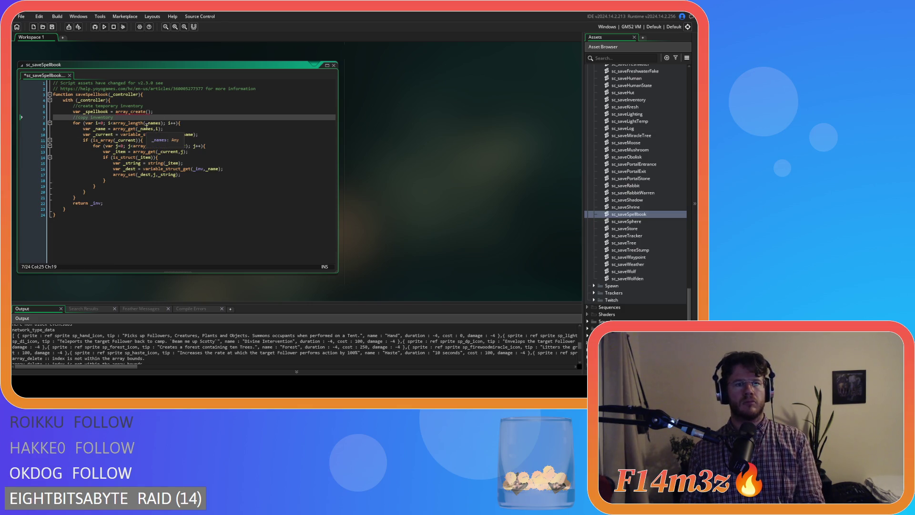
{"action": "double_click", "coordinate": [147, 124]}
{"action": "type", "text": "glo"}
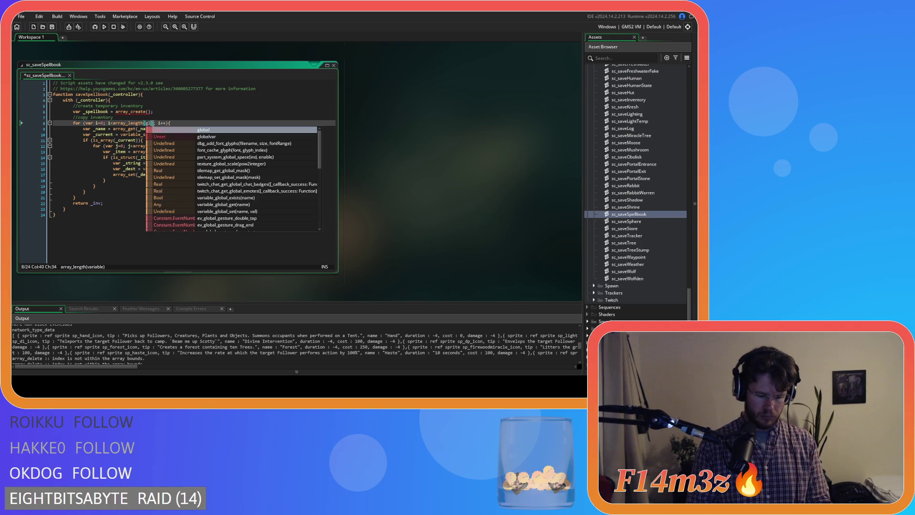
{"action": "type", "text": "bal.sp"}
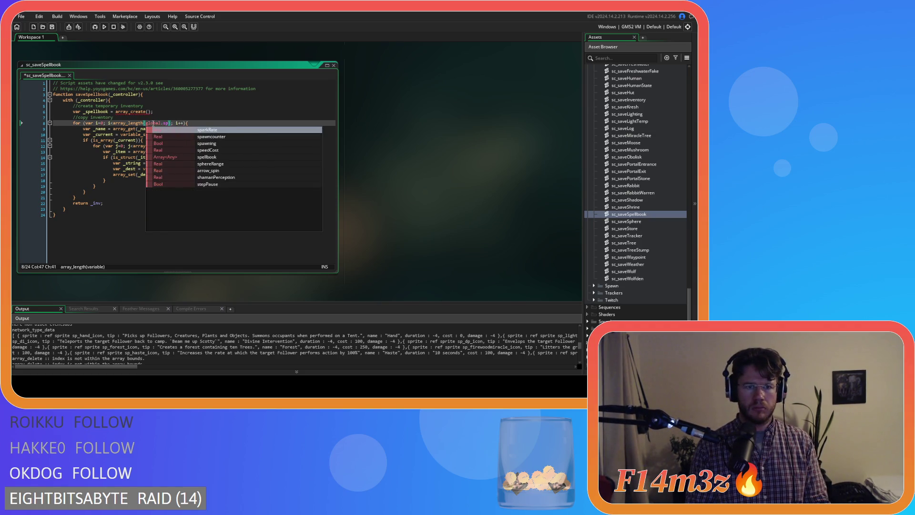
{"action": "type", "text": "el"}
{"action": "key", "text": "Return"}
{"action": "left_click", "coordinate": [243, 142]}
{"action": "key", "text": "ctrl+s"}
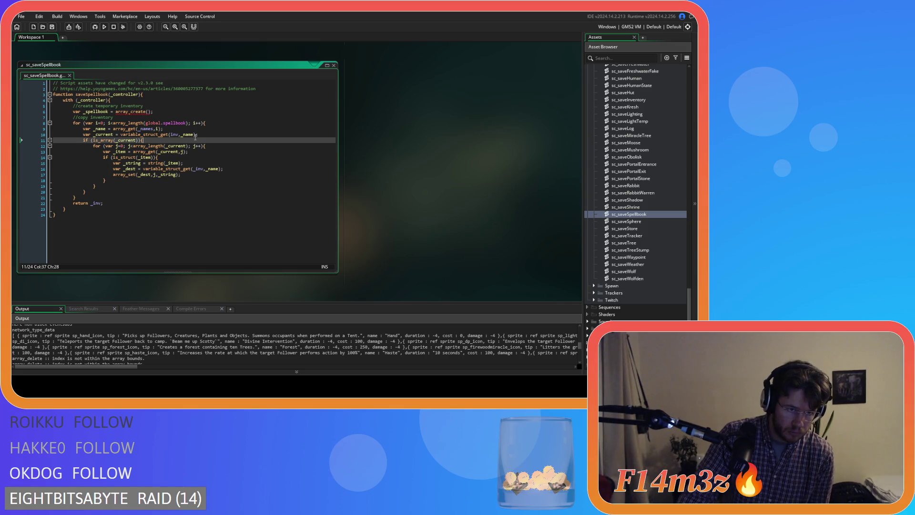
Step: Delete the _name and _current lines and the surplus closing brace
{"action": "left_click", "coordinate": [179, 123]}
{"action": "left_click", "coordinate": [178, 133]}
{"action": "left_click", "coordinate": [182, 128]}
{"action": "left_click", "coordinate": [218, 137]}
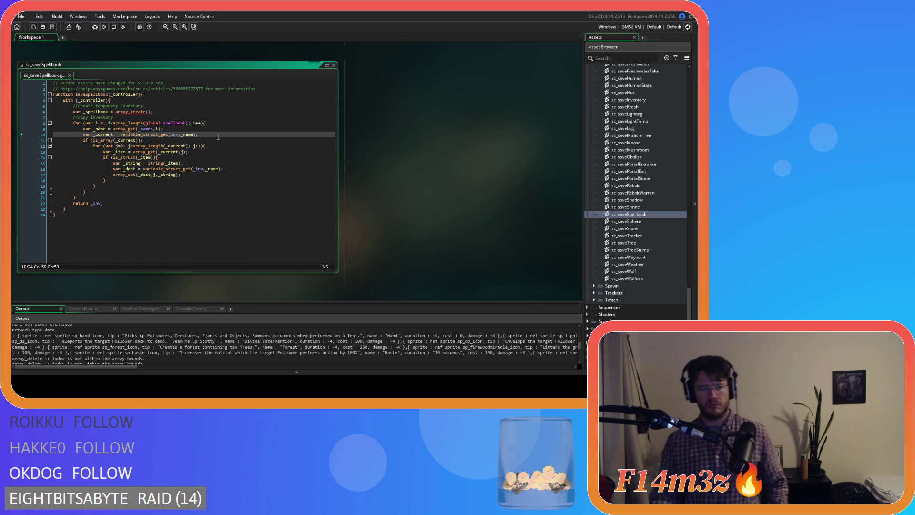
{"action": "left_click_drag", "start_coordinate": [217, 137], "coordinate": [52, 129]}
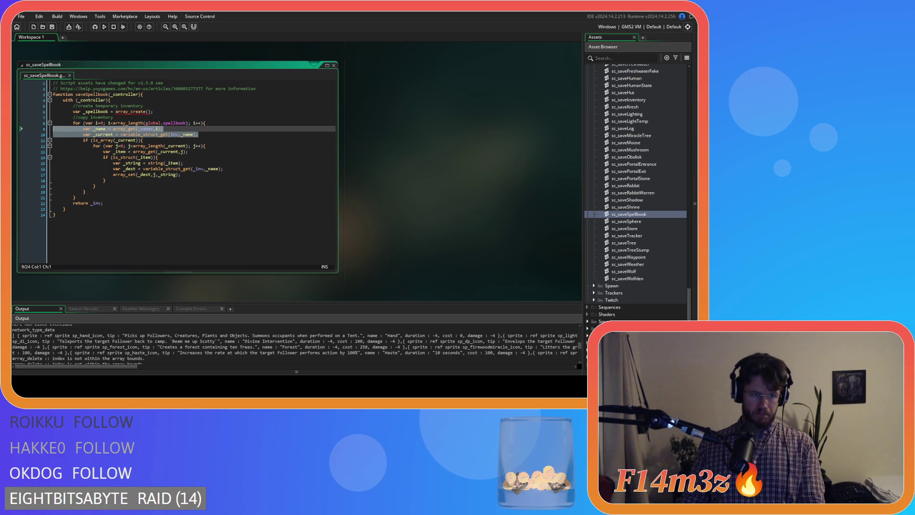
{"action": "key", "text": "Delete"}
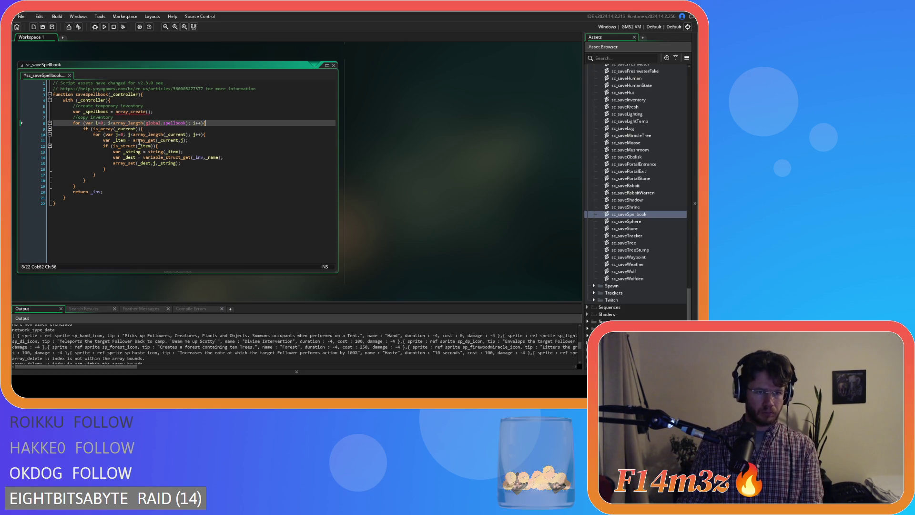
{"action": "key", "text": "End"}
{"action": "left_click_drag", "start_coordinate": [92, 180], "coordinate": [53, 181]}
{"action": "key", "text": "Delete"}
Step: Remove the is_array check line, dedent the loop body one level, and save
{"action": "left_click_drag", "start_coordinate": [144, 128], "coordinate": [12, 132]}
{"action": "key", "text": "Delete"}
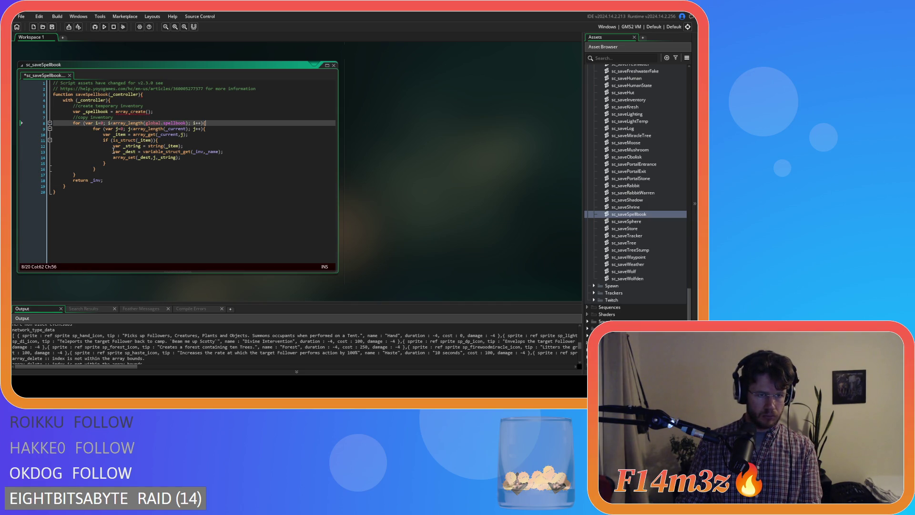
{"action": "left_click_drag", "start_coordinate": [98, 169], "coordinate": [53, 129]}
{"action": "key", "text": "shift+Tab"}
{"action": "left_click", "coordinate": [135, 157]}
{"action": "key", "text": "ctrl+s"}
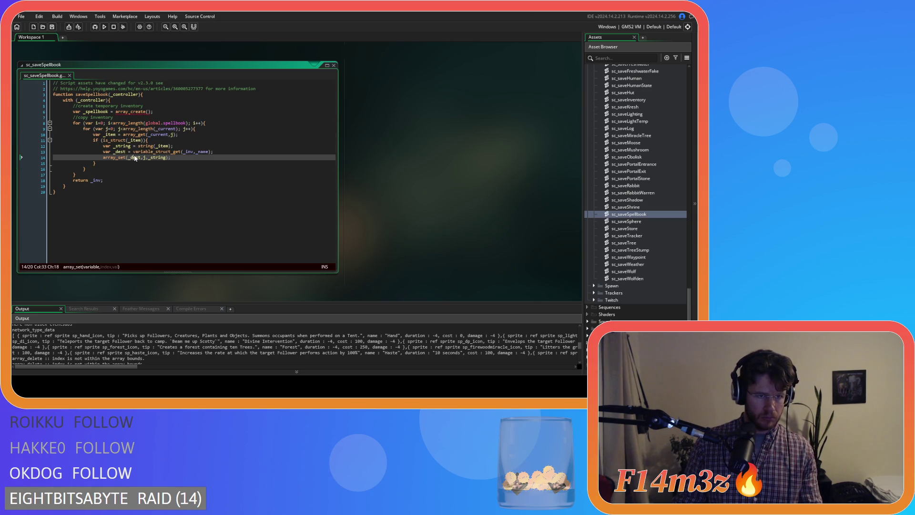
{"action": "mouse_move", "coordinate": [134, 141]}
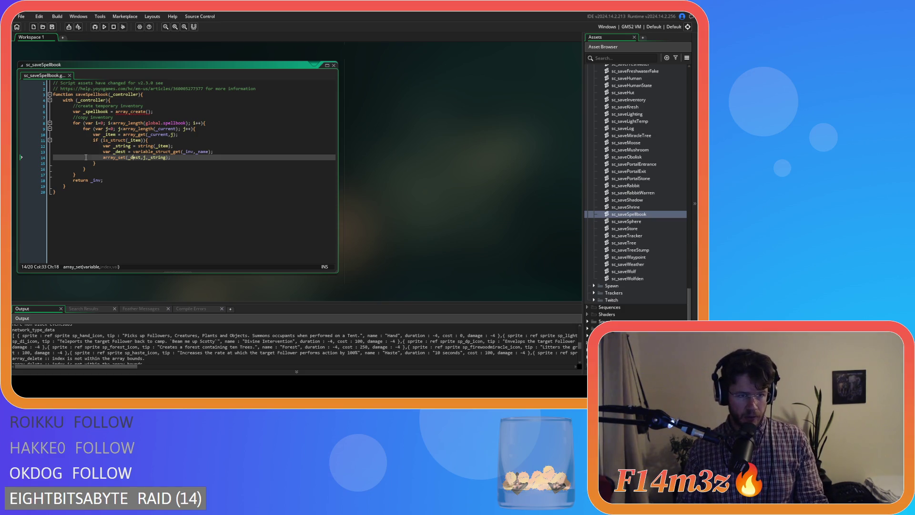
{"action": "left_click_drag", "start_coordinate": [189, 123], "coordinate": [114, 127]}
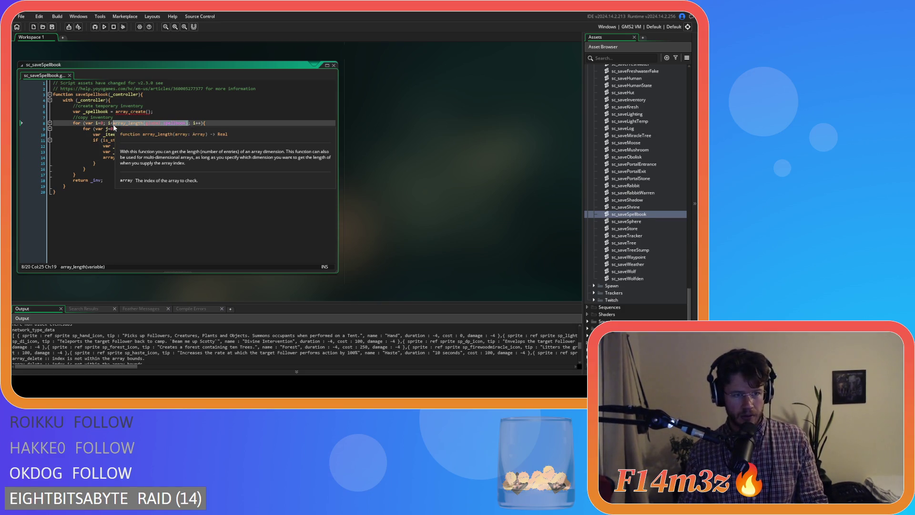
Step: Move array_length(global.spellbook) into a new 'var _len' line and loop while i<_len
{"action": "key", "text": "ctrl+x"}
{"action": "left_click", "coordinate": [156, 112]}
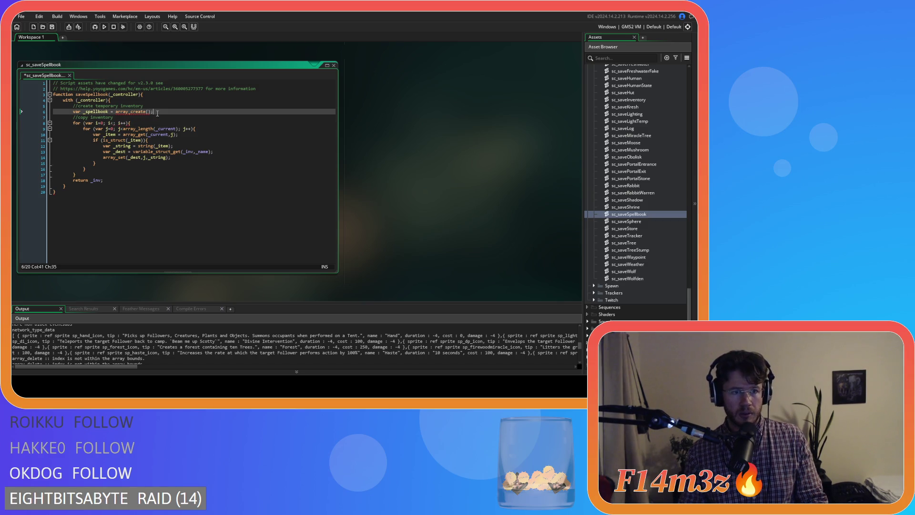
{"action": "key", "text": "Return"}
{"action": "type", "text": "vart "}
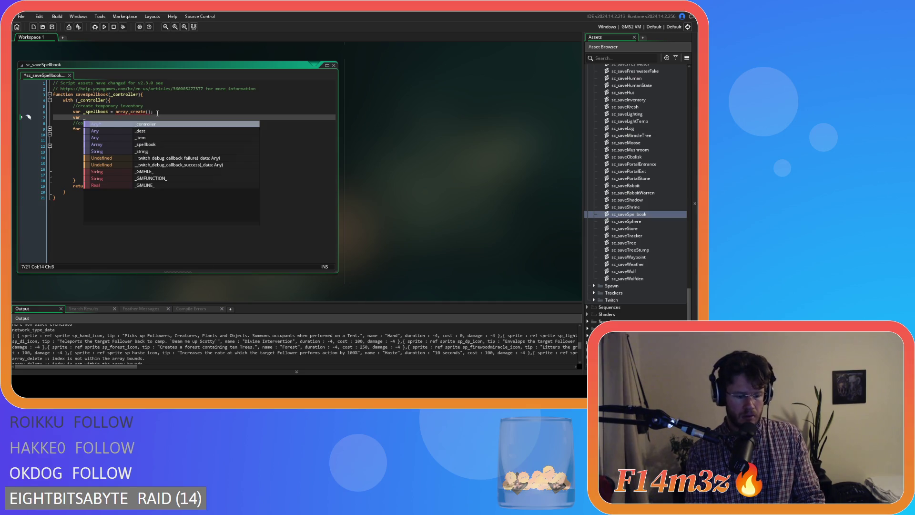
{"action": "type", "text": " len"}
{"action": "key", "text": "ctrl+v"}
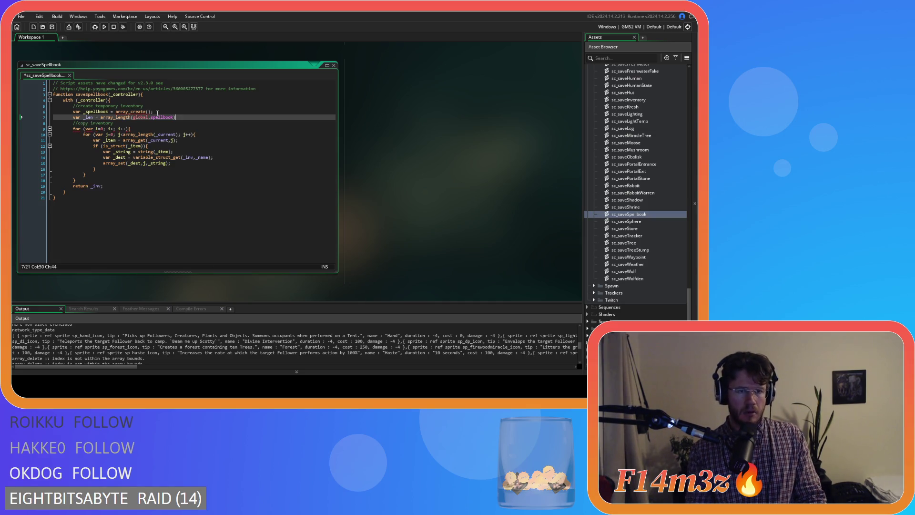
{"action": "type", "text": ";"}
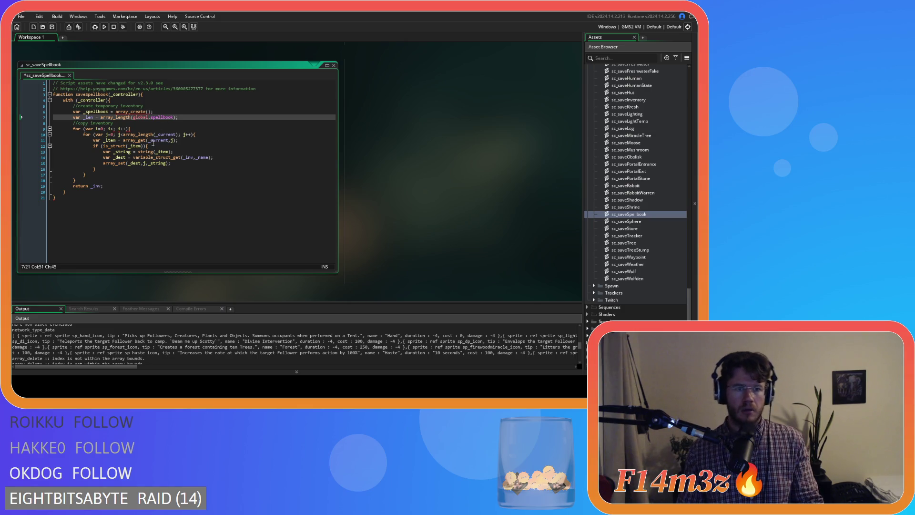
{"action": "left_click", "coordinate": [169, 133]}
{"action": "key", "text": "Up"}
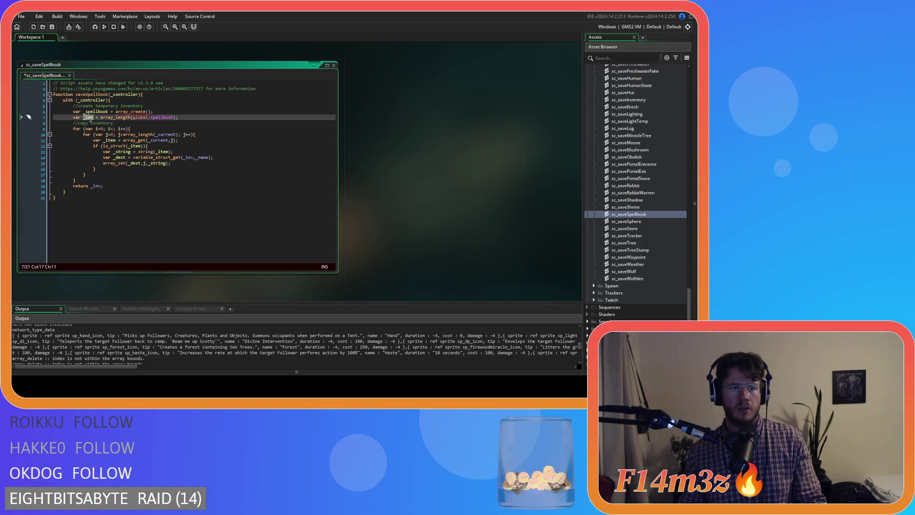
{"action": "left_click", "coordinate": [113, 129]}
{"action": "type", "text": "_len"}
Step: Delete the surplus closing braces after the array_set line
{"action": "left_click", "coordinate": [117, 163]}
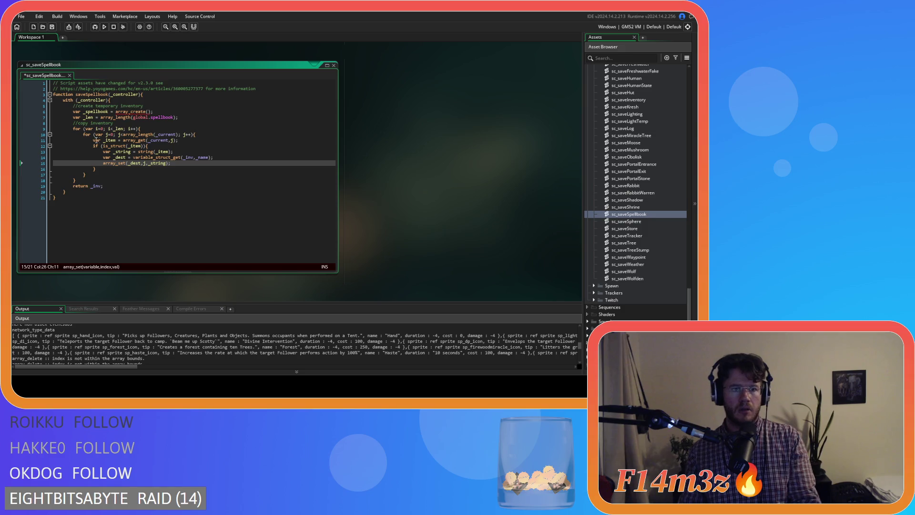
{"action": "left_click", "coordinate": [140, 129]}
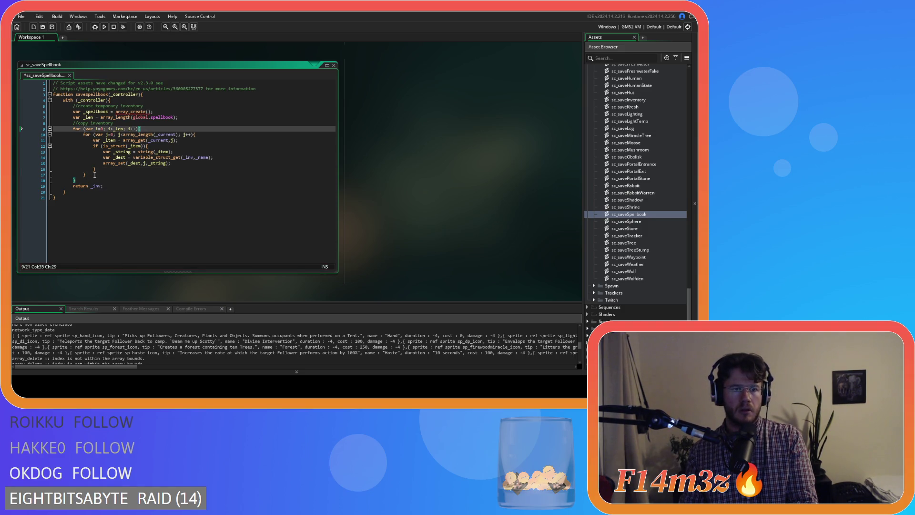
{"action": "left_click", "coordinate": [157, 146]}
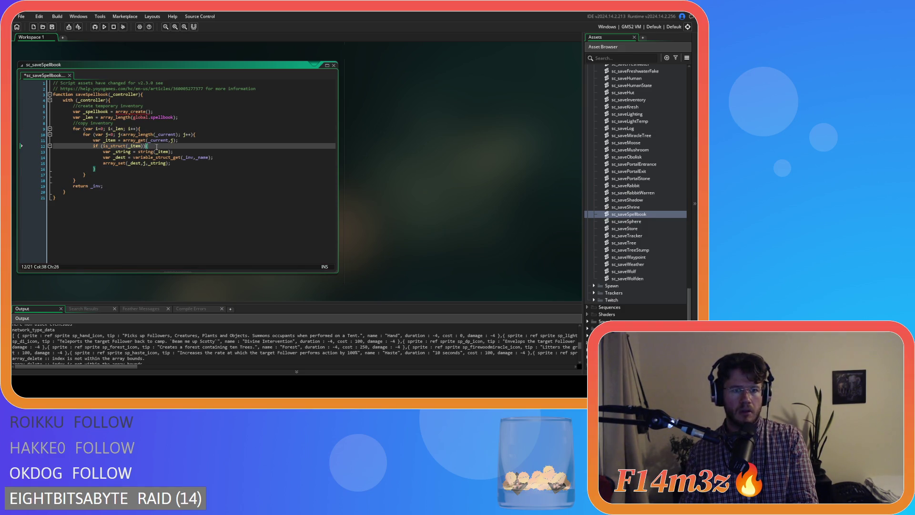
{"action": "left_click", "coordinate": [111, 165]}
{"action": "left_click", "coordinate": [102, 164]}
{"action": "left_click", "coordinate": [102, 169]}
{"action": "key", "text": "ctrl+d"}
{"action": "key", "text": "ctrl+d"}
{"action": "key", "text": "Up"}
{"action": "key", "text": "End"}
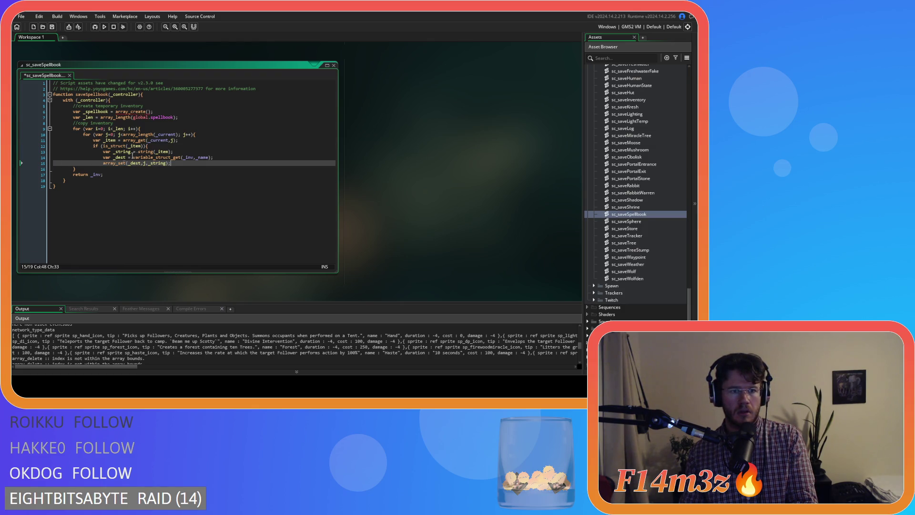
Step: Delete the inner for loop and is_struct check lines, dedent the loop body, and save
{"action": "left_click_drag", "start_coordinate": [169, 146], "coordinate": [53, 140]}
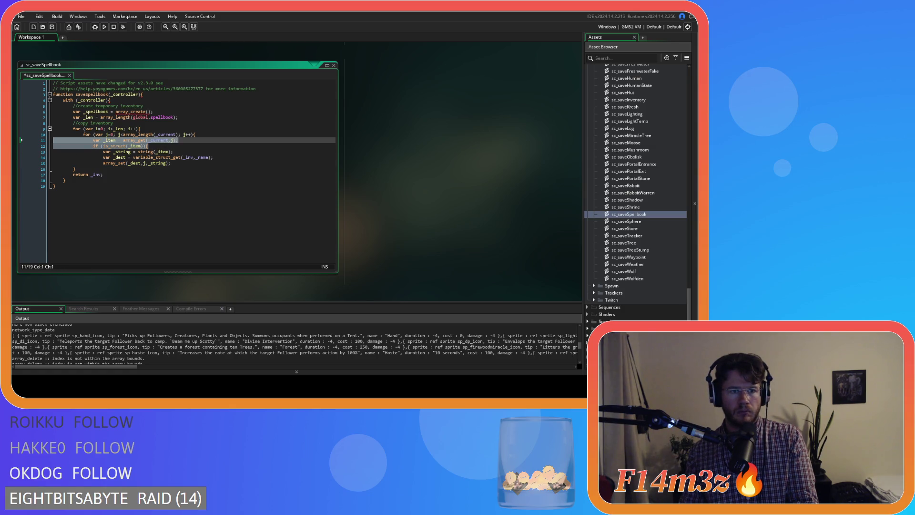
{"action": "key", "text": "shift+Up"}
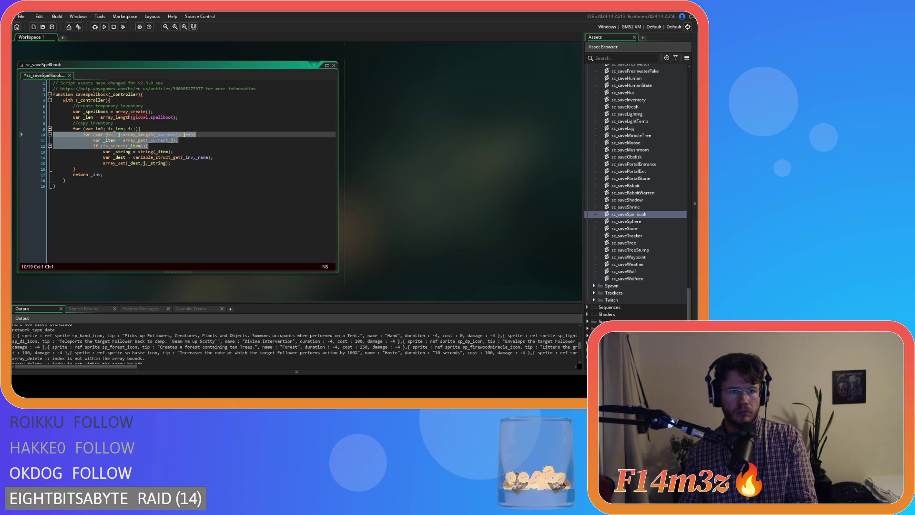
{"action": "key", "text": "BackSpace"}
{"action": "key", "text": "BackSpace"}
{"action": "left_click_drag", "start_coordinate": [162, 148], "coordinate": [53, 134]}
{"action": "key", "text": "shift+Tab"}
{"action": "left_click", "coordinate": [137, 146]}
{"action": "key", "text": "ctrl+s"}
{"action": "left_click", "coordinate": [182, 141]}
{"action": "left_click", "coordinate": [168, 127]}
{"action": "left_click", "coordinate": [168, 124]}
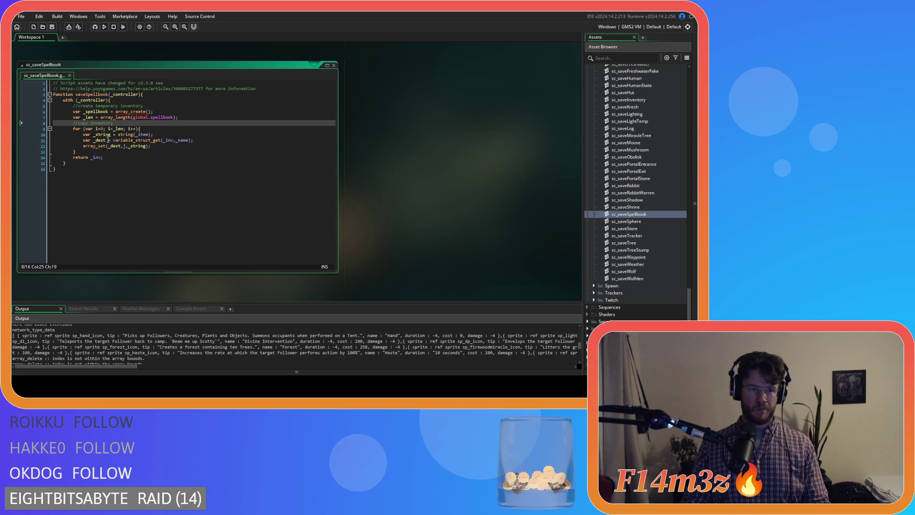
Step: Replace _item in the string() call with array_get(global.spellbook,i)
{"action": "mouse_move", "coordinate": [126, 139]}
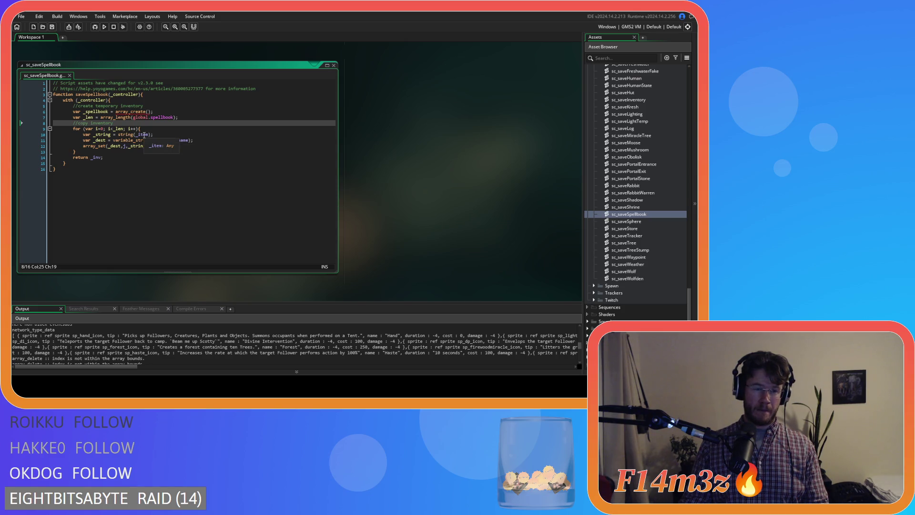
{"action": "double_click", "coordinate": [144, 135]}
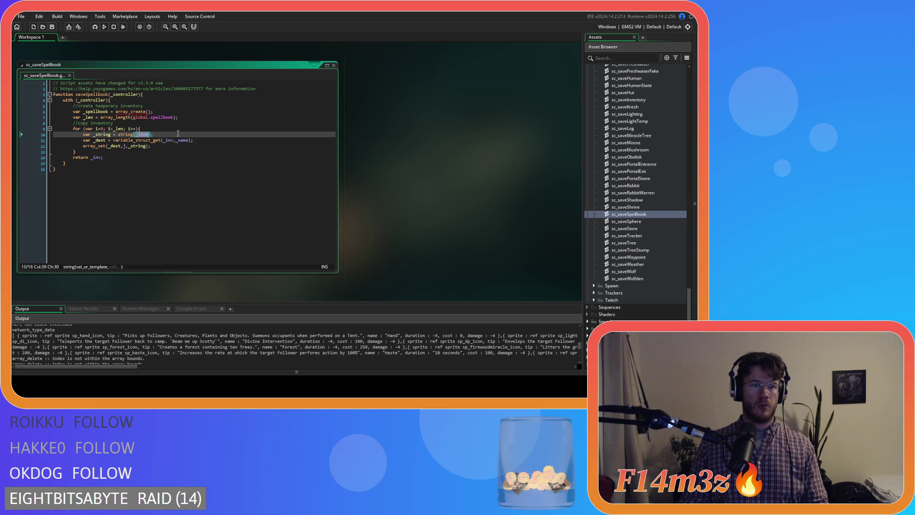
{"action": "mouse_move", "coordinate": [122, 127]}
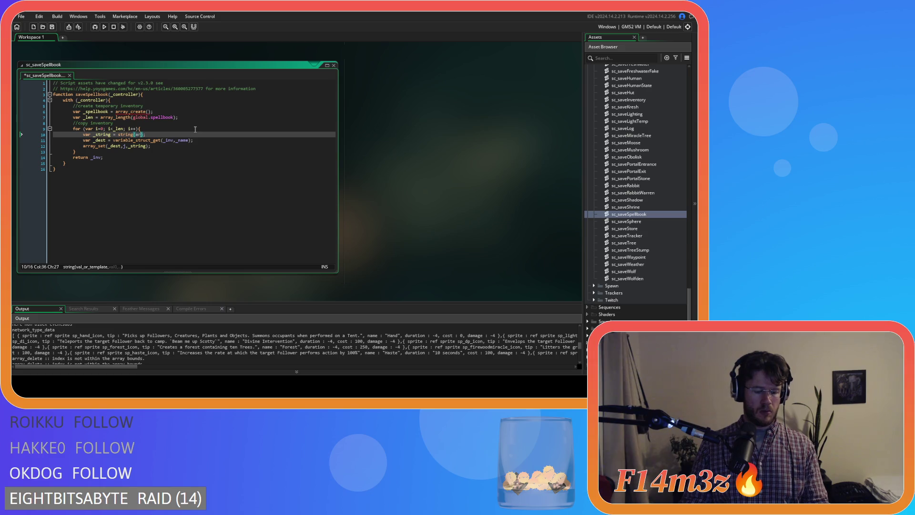
{"action": "type", "text": "array"}
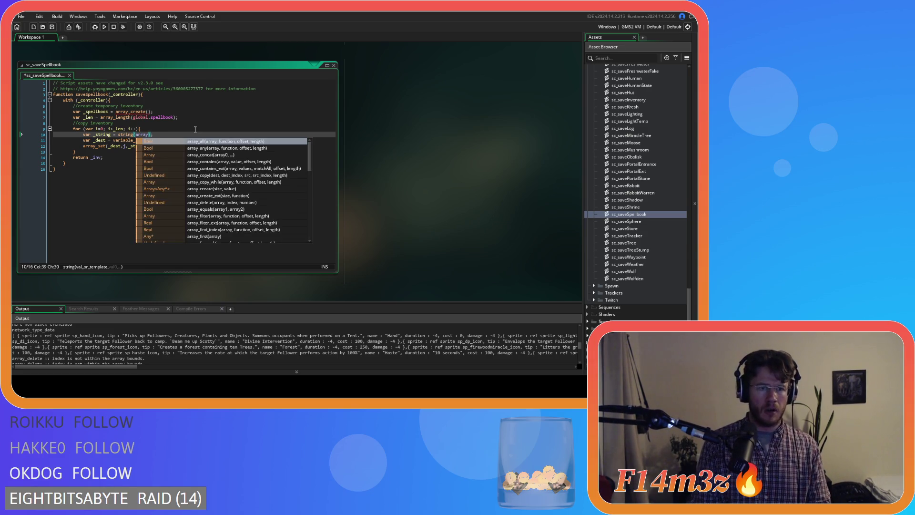
{"action": "type", "text": "_get"}
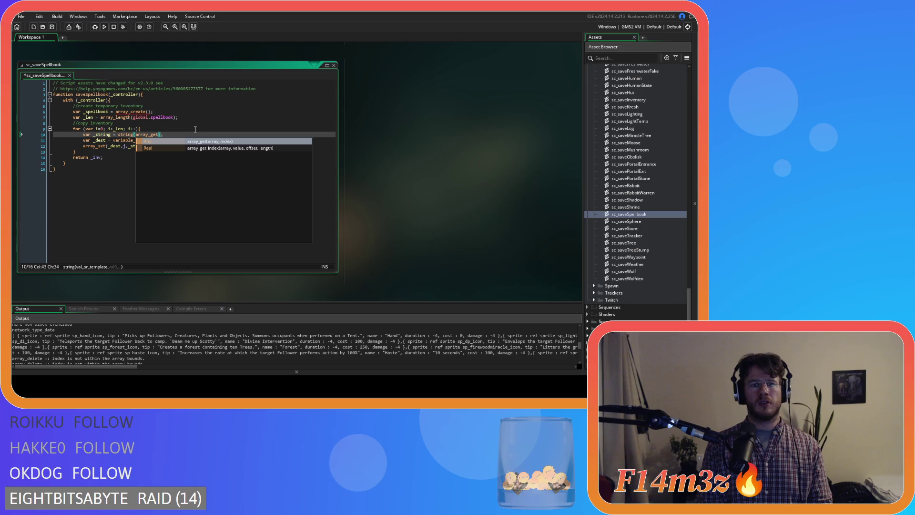
{"action": "type", "text": "(g"}
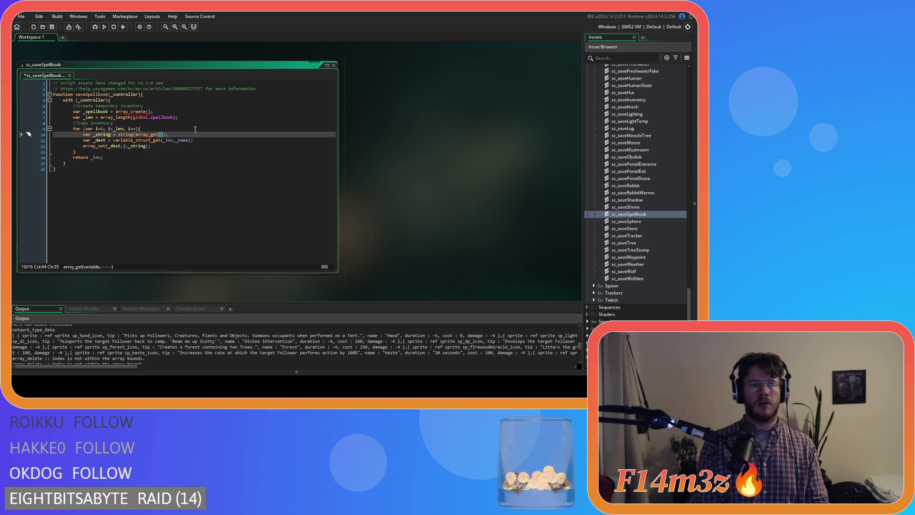
{"action": "type", "text": "lobal.spellbook"}
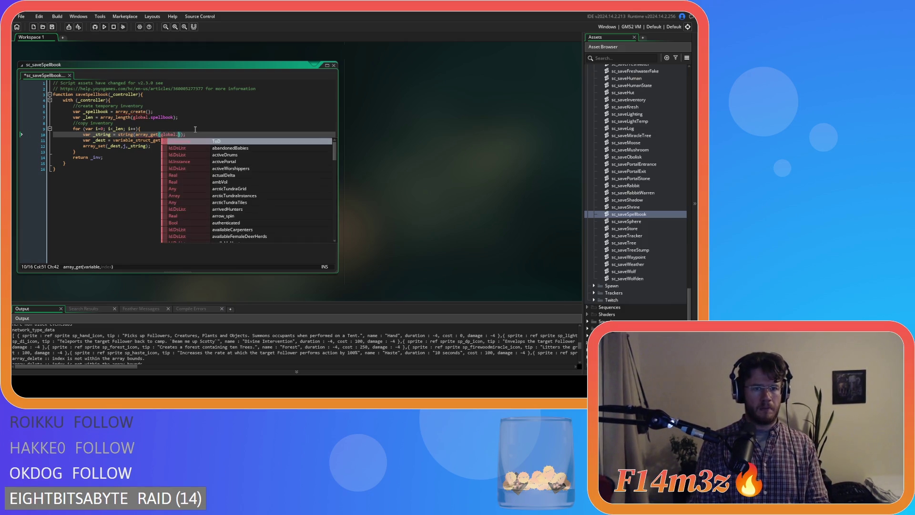
{"action": "type", "text": ","}
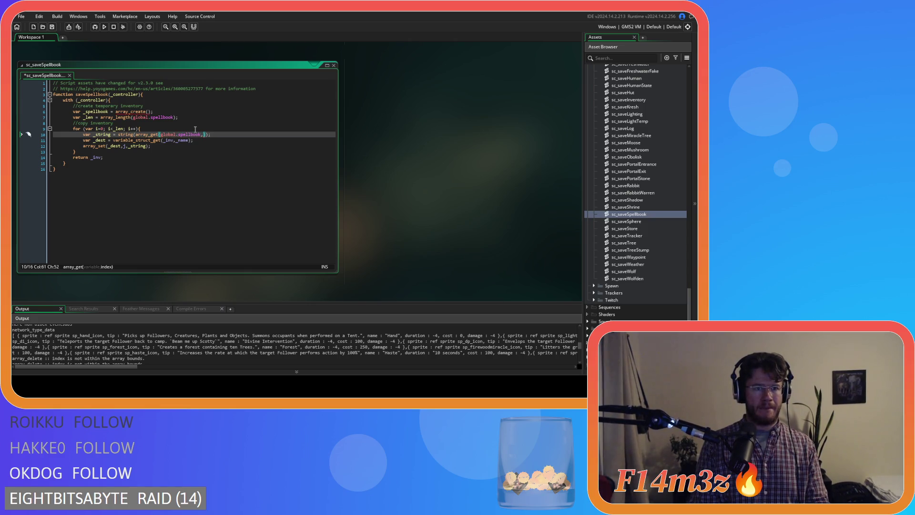
{"action": "type", "text": "i"}
{"action": "key", "text": "Down"}
{"action": "key", "text": "Down"}
{"action": "key", "text": "Down"}
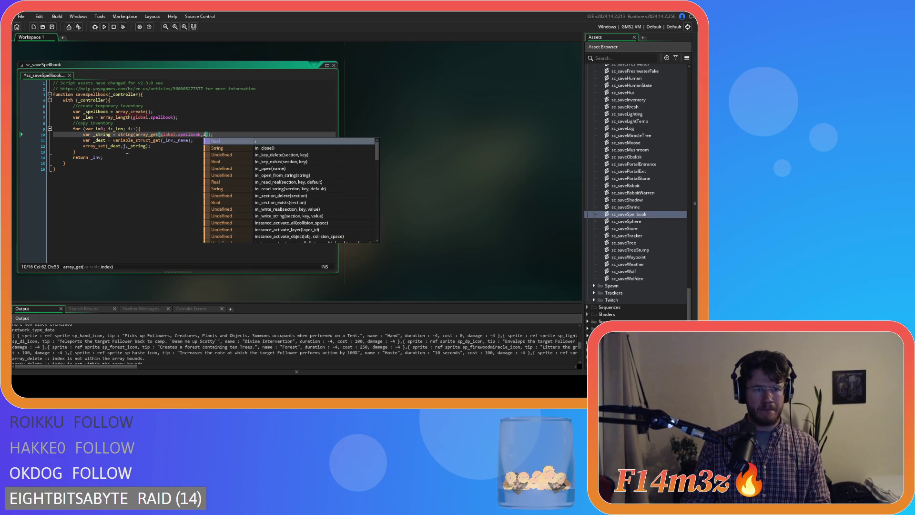
Step: Delete the unneeded variable_struct_get line that fetched _dest
{"action": "left_click", "coordinate": [189, 143]}
{"action": "left_click", "coordinate": [194, 147]}
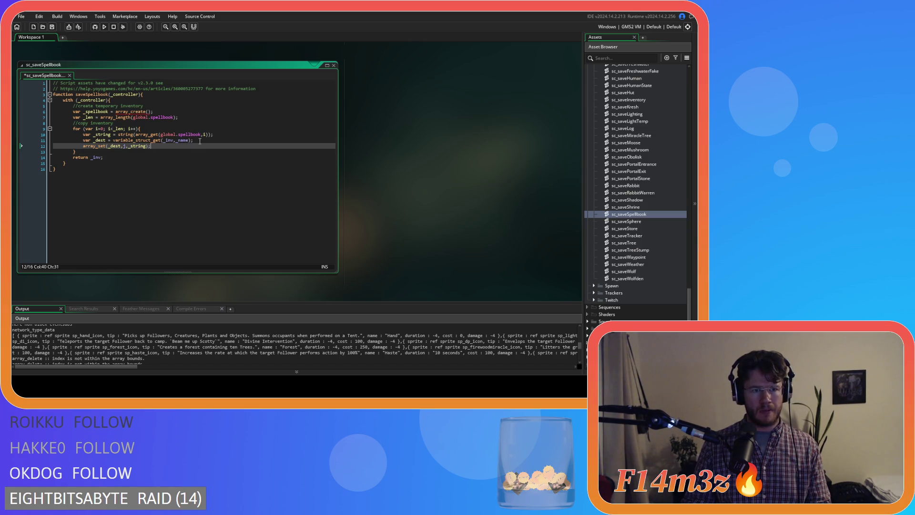
{"action": "key", "text": "Up"}
{"action": "key", "text": "Left"}
{"action": "key", "text": "Left"}
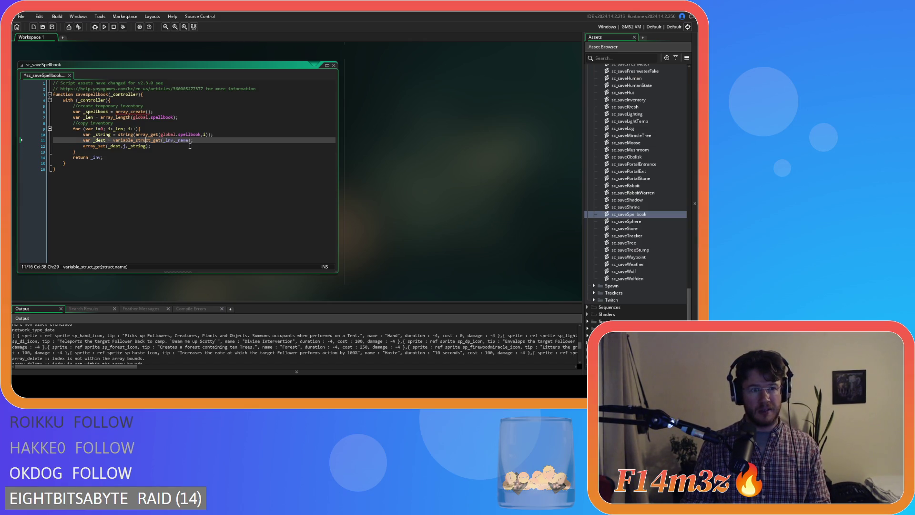
{"action": "left_click_drag", "start_coordinate": [197, 141], "coordinate": [52, 141]}
{"action": "key", "text": "BackSpace"}
{"action": "key", "text": "BackSpace"}
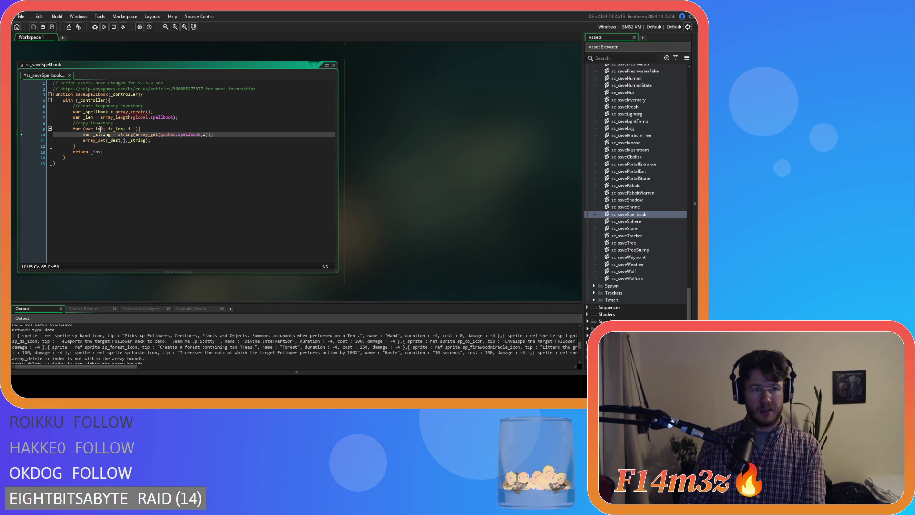
Step: Make the array_set call write to _spellbook at index i, then save
{"action": "double_click", "coordinate": [98, 113]}
{"action": "key", "text": "ctrl+c"}
{"action": "double_click", "coordinate": [114, 140]}
{"action": "key", "text": "ctrl+v"}
{"action": "double_click", "coordinate": [137, 140]}
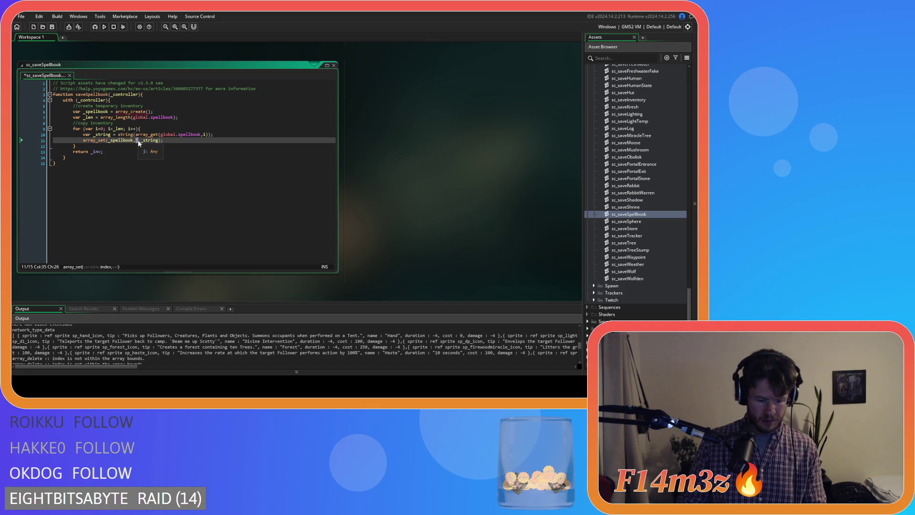
{"action": "type", "text": "i"}
{"action": "left_click", "coordinate": [170, 142]}
{"action": "key", "text": "ctrl+s"}
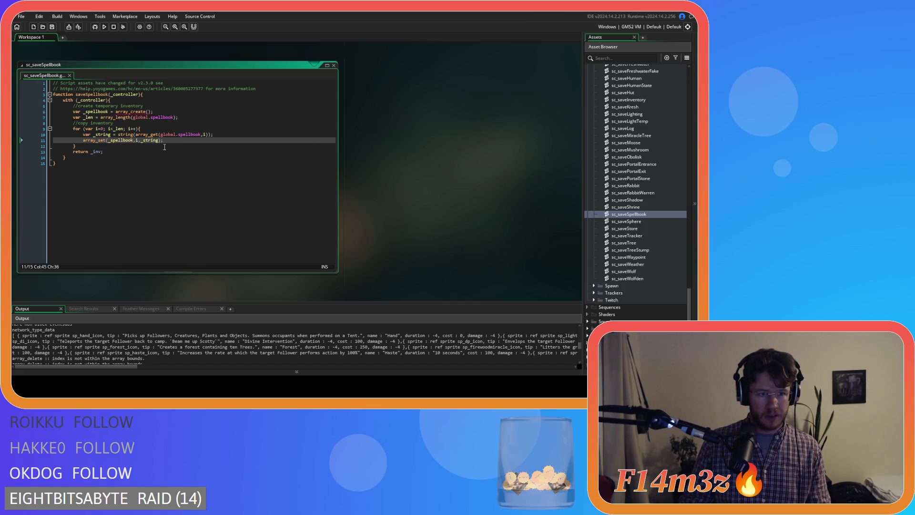
Step: Return _spellbook instead of _inv, then jump to the saveTracker script definition with F12
{"action": "double_click", "coordinate": [95, 112]}
{"action": "double_click", "coordinate": [98, 152]}
{"action": "key", "text": "ctrl+v"}
{"action": "left_click", "coordinate": [143, 153]}
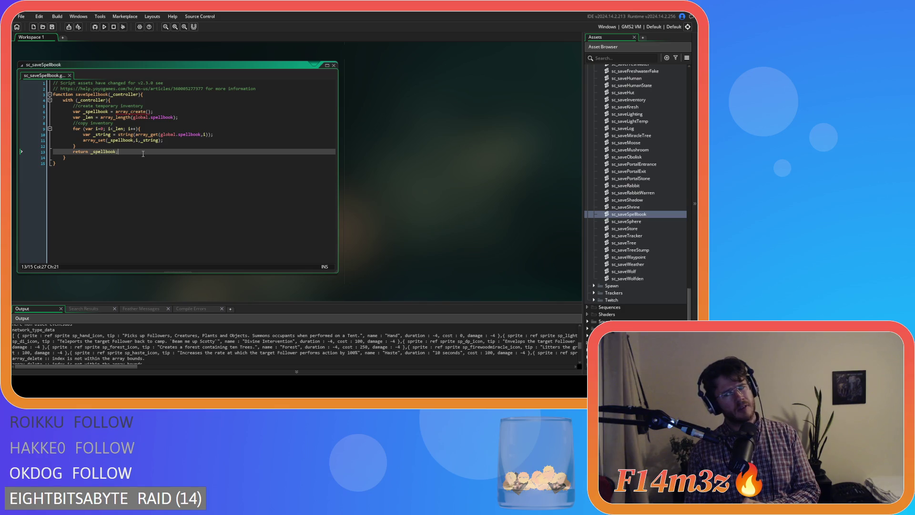
{"action": "left_click", "coordinate": [318, 165]}
{"action": "scroll", "coordinate": [418, 193], "scroll_direction": "down", "scroll_amount": 10}
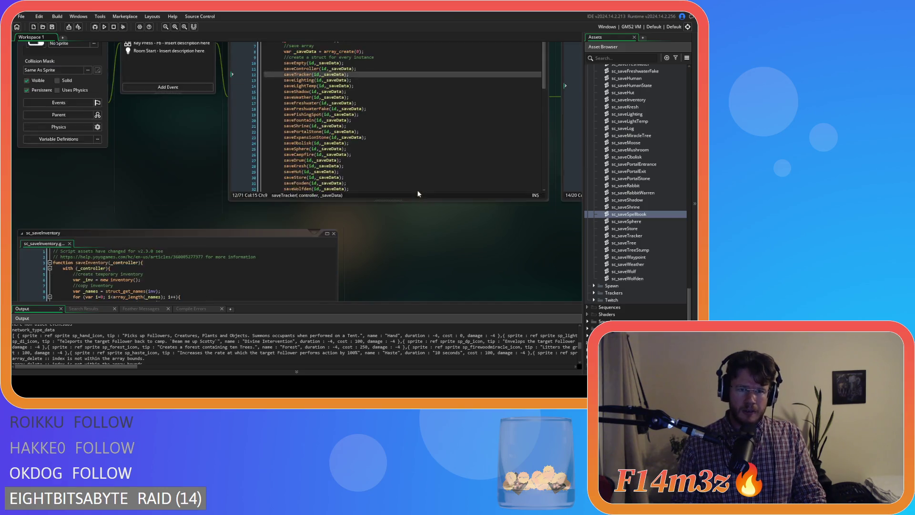
{"action": "key", "text": "F12"}
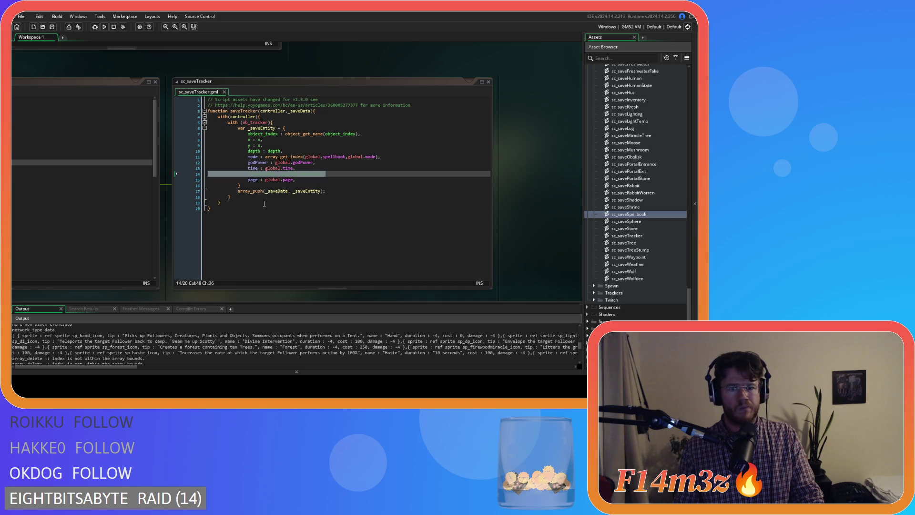
Step: Bring ob_save's Key Press - F5 event code into view and open sc_saveHuman
{"action": "left_click", "coordinate": [313, 174]}
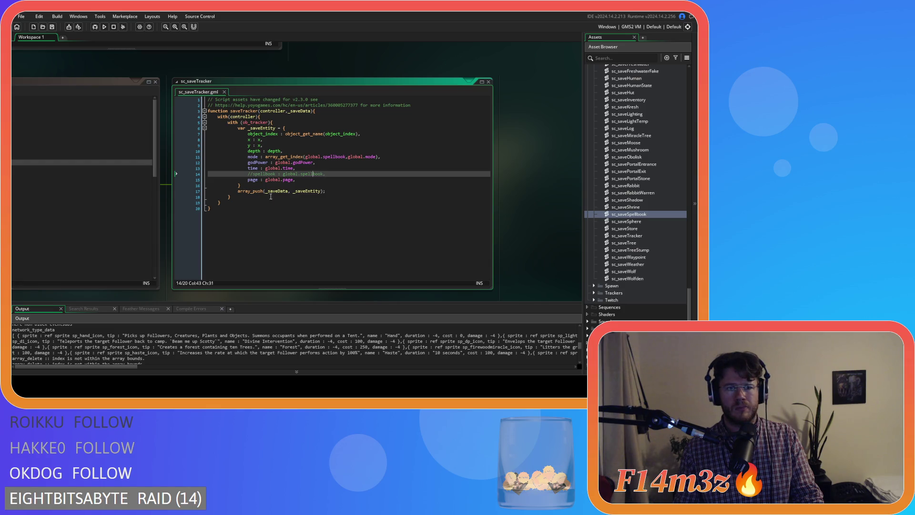
{"action": "mouse_move", "coordinate": [167, 184]}
{"action": "left_mouse_down"}
{"action": "mouse_move", "coordinate": [347, 161]}
{"action": "mouse_move", "coordinate": [370, 147]}
{"action": "mouse_move", "coordinate": [365, 216]}
{"action": "left_mouse_up"}
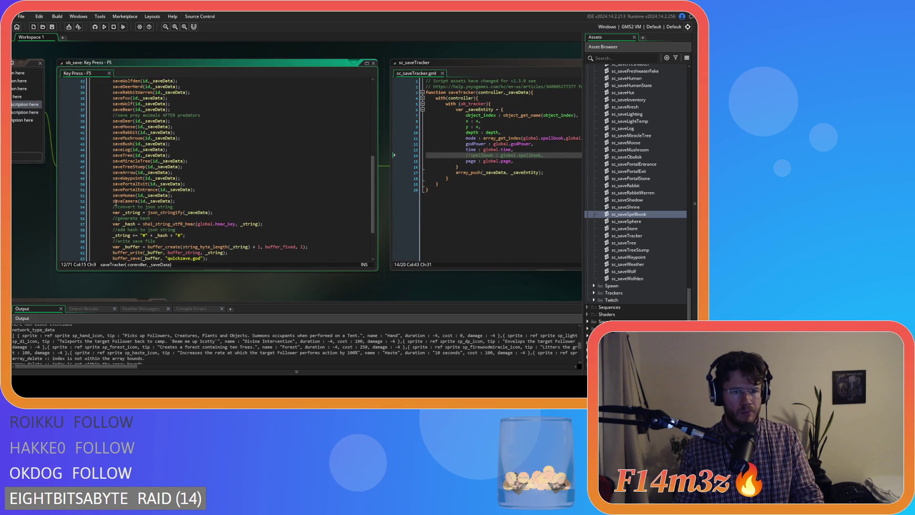
{"action": "middle_click", "coordinate": [121, 195]}
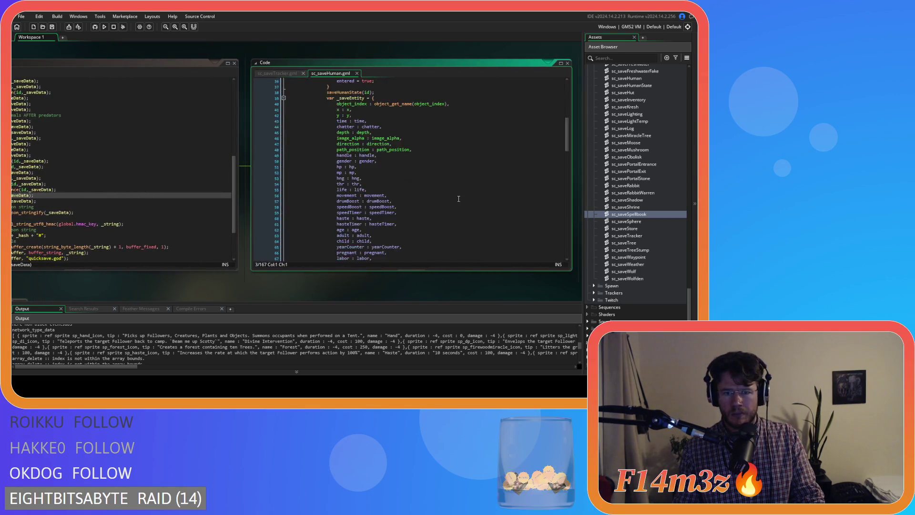
Step: Review the harvestNos and inv assignments, then place the cursor at the start of the _saveEntity struct
{"action": "scroll", "coordinate": [458, 187], "scroll_direction": "down", "scroll_amount": 15}
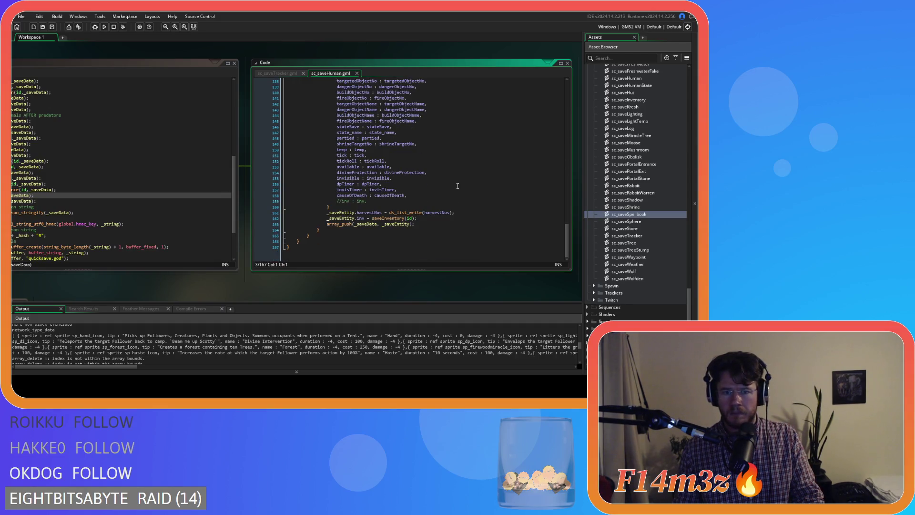
{"action": "mouse_move", "coordinate": [567, 239]}
{"action": "left_mouse_down"}
{"action": "mouse_move", "coordinate": [566, 110]}
{"action": "mouse_move", "coordinate": [556, 239]}
{"action": "mouse_move", "coordinate": [556, 226]}
{"action": "left_mouse_up"}
{"action": "left_click_drag", "start_coordinate": [372, 251], "coordinate": [398, 252]}
{"action": "scroll", "coordinate": [487, 237], "scroll_direction": "up", "scroll_amount": 5}
{"action": "left_click_drag", "start_coordinate": [369, 143], "coordinate": [383, 200]}
{"action": "scroll", "coordinate": [401, 172], "scroll_direction": "down", "scroll_amount": 7}
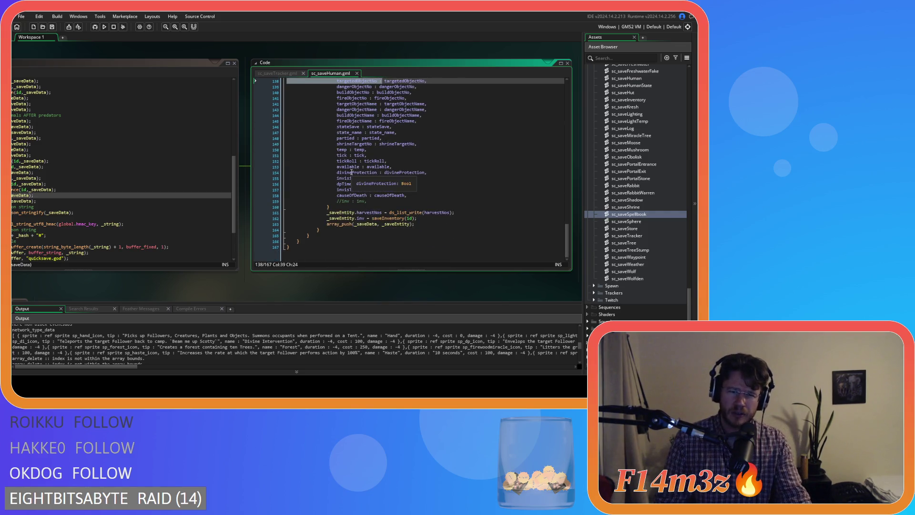
{"action": "left_click_drag", "start_coordinate": [327, 213], "coordinate": [348, 222]}
{"action": "left_click", "coordinate": [359, 218]}
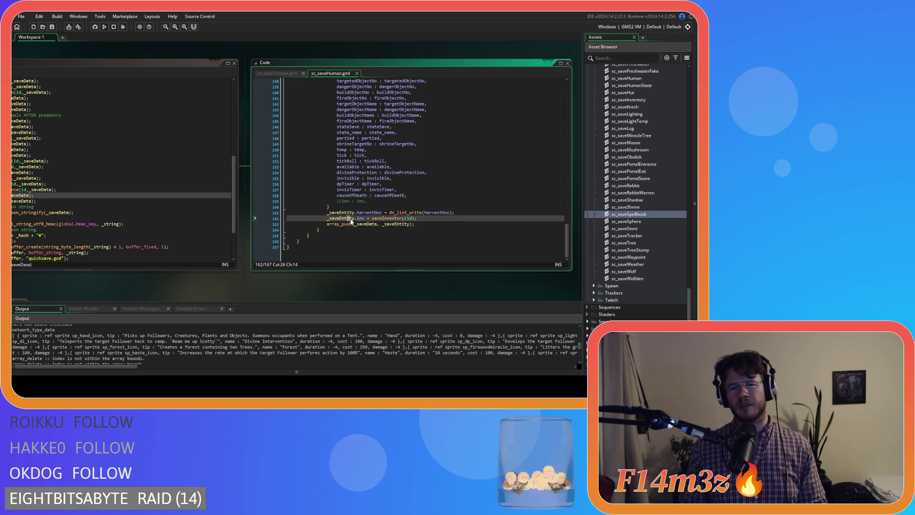
{"action": "scroll", "coordinate": [436, 163], "scroll_direction": "up", "scroll_amount": 3}
{"action": "scroll", "coordinate": [437, 163], "scroll_direction": "up", "scroll_amount": 20}
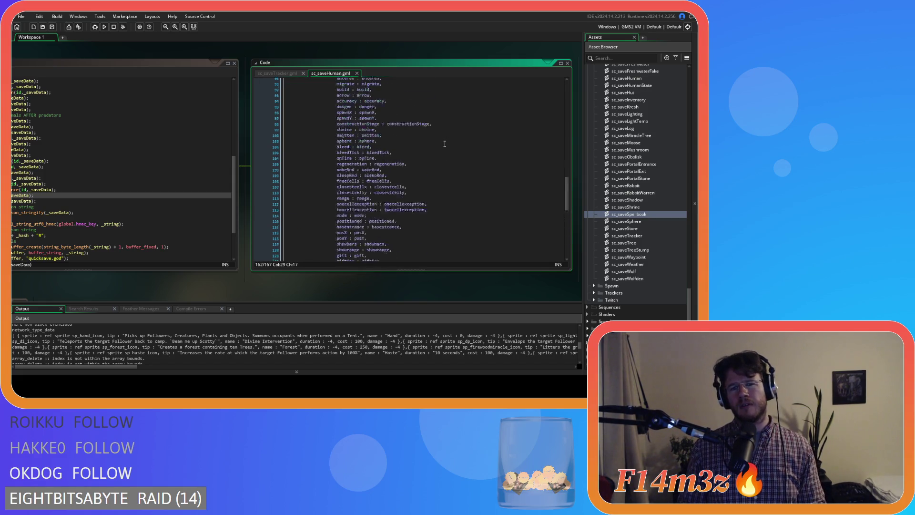
{"action": "left_click", "coordinate": [416, 115]}
{"action": "key", "text": "Left"}
{"action": "scroll", "coordinate": [413, 136], "scroll_direction": "down", "scroll_amount": 20}
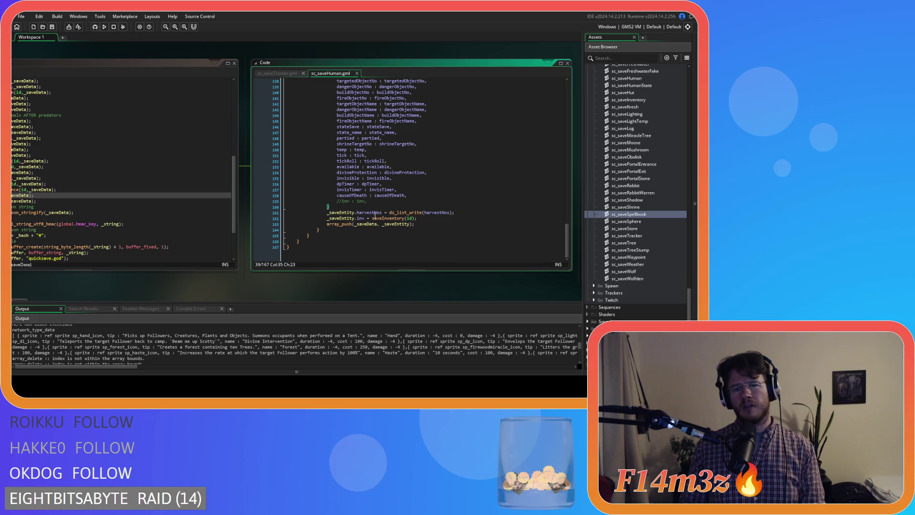
Step: Move the harvestNos and inv assignments inside the _saveEntity struct, dropping their _saveEntity prefixes
{"action": "left_click_drag", "start_coordinate": [417, 219], "coordinate": [314, 218]}
{"action": "left_click", "coordinate": [321, 210], "text": "shift"}
{"action": "key", "text": "Delete"}
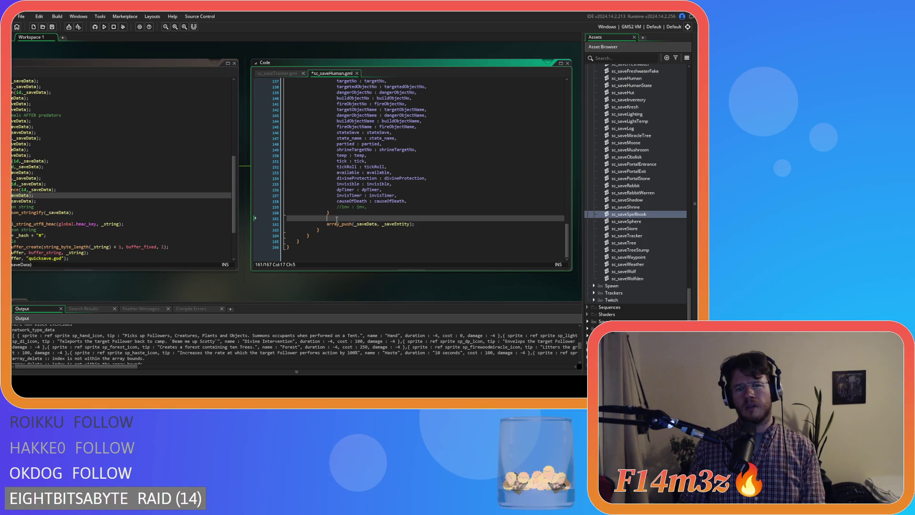
{"action": "key", "text": "BackSpace"}
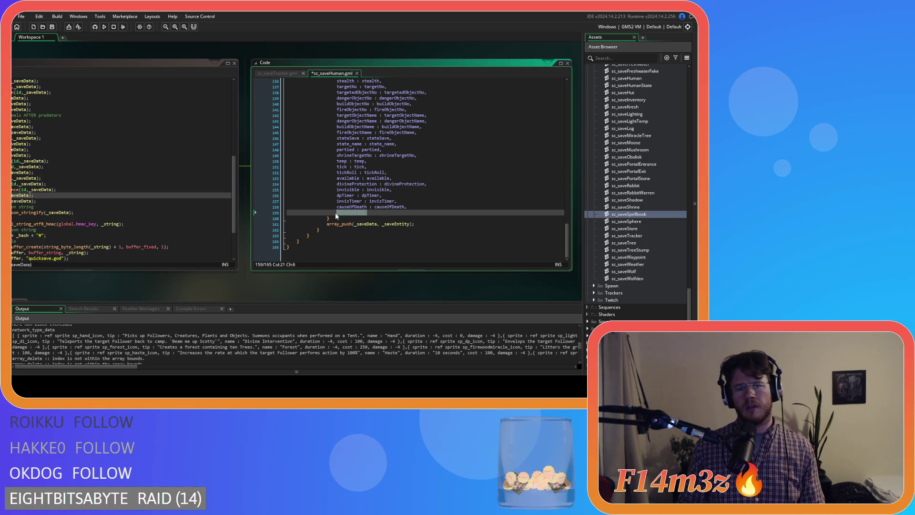
{"action": "key", "text": "ctrl+v"}
{"action": "key", "text": "Tab"}
{"action": "key", "text": "Up"}
{"action": "key", "text": "ctrl+Delete"}
{"action": "key", "text": "Delete"}
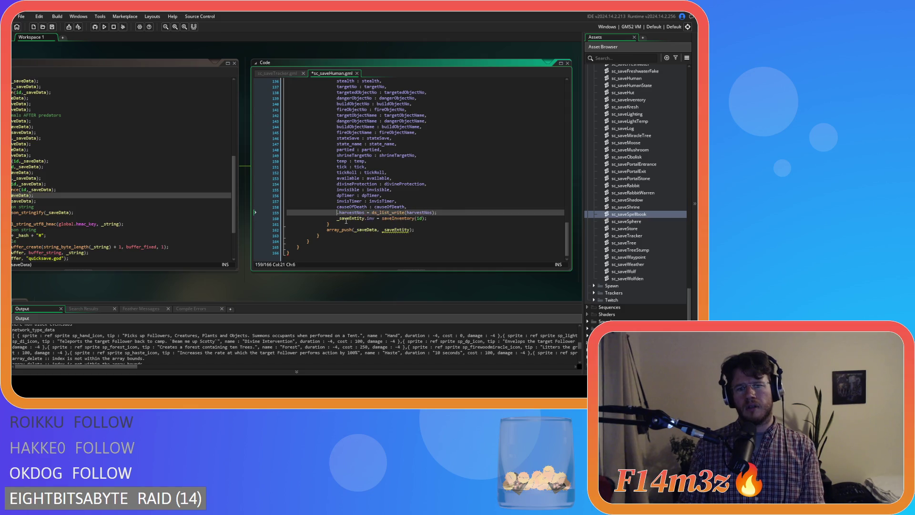
{"action": "double_click", "coordinate": [352, 218]}
{"action": "key", "text": "Delete"}
{"action": "key", "text": "Delete"}
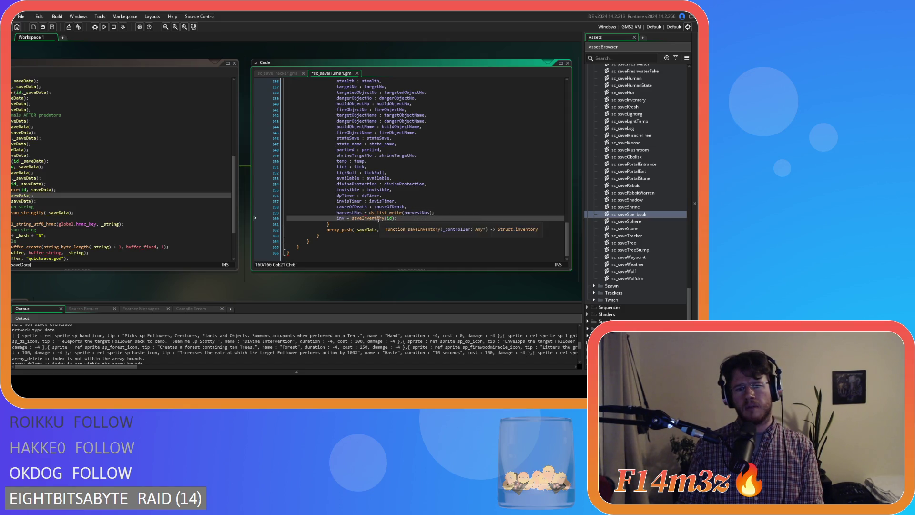
Step: Convert them to struct fields 'harvestNos : …,' and 'inv : saveInventory(id),' and save sc_saveHuman
{"action": "left_click", "coordinate": [363, 213]}
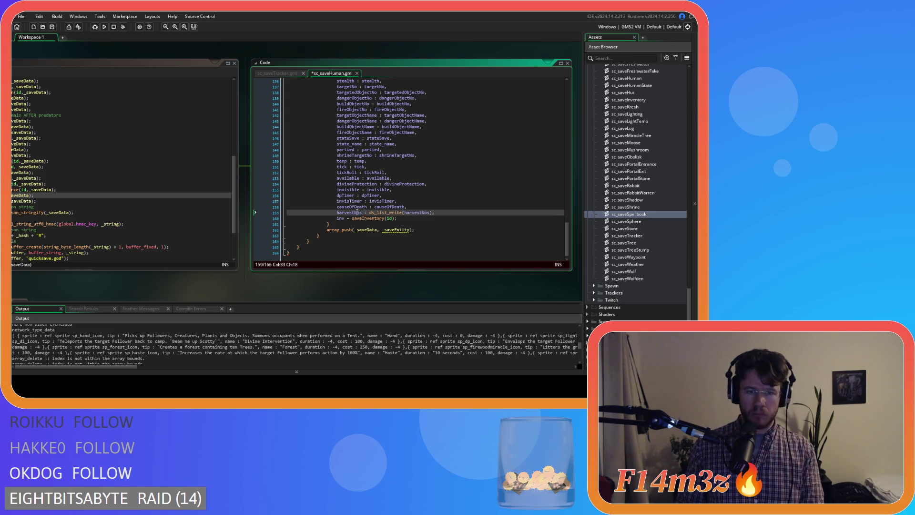
{"action": "left_click", "coordinate": [349, 219]}
{"action": "type", "text": ":"}
{"action": "left_click", "coordinate": [434, 214]}
{"action": "key", "text": "BackSpace"}
{"action": "type", "text": ","}
{"action": "key", "text": "Down"}
{"action": "key", "text": "End"}
{"action": "key", "text": "BackSpace"}
{"action": "type", "text": ","}
{"action": "key", "text": "Up"}
{"action": "key", "text": "ctrl+s"}
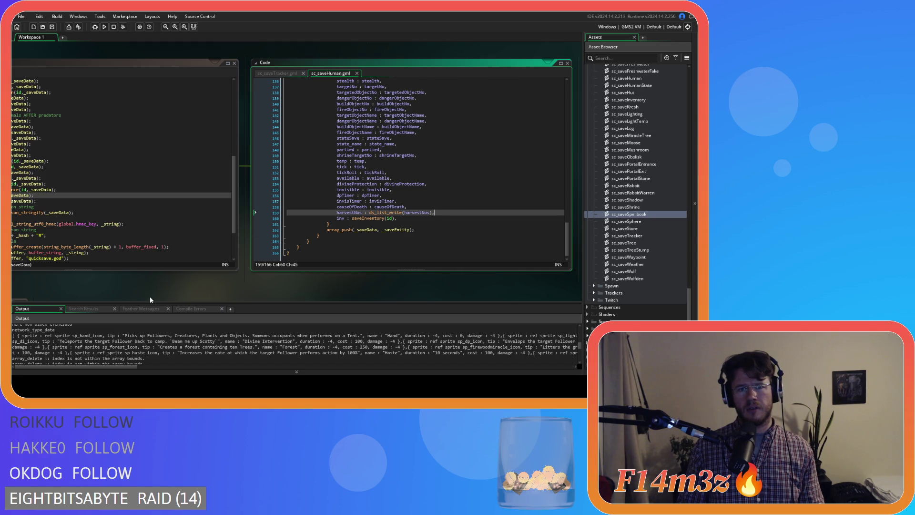
{"action": "left_click_drag", "start_coordinate": [141, 299], "coordinate": [229, 296]}
{"action": "scroll", "coordinate": [211, 220], "scroll_direction": "up", "scroll_amount": 4}
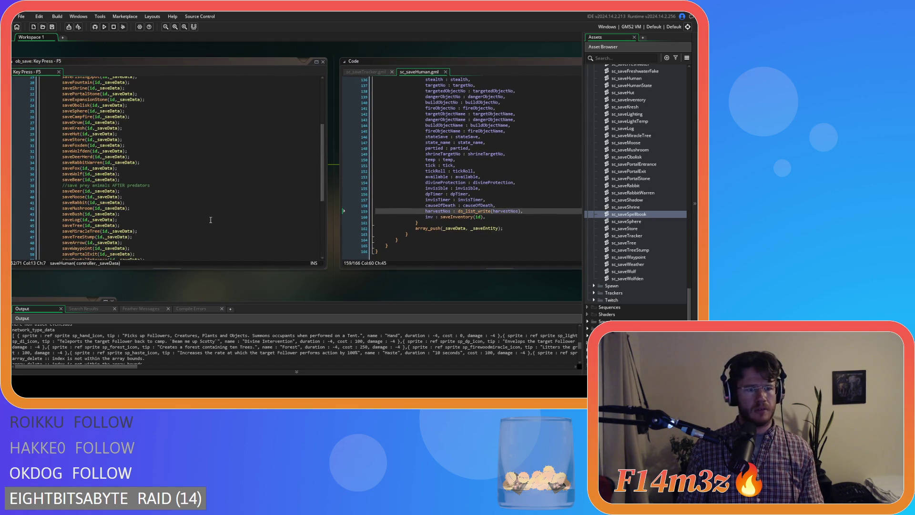
Step: In sc_saveStore, rewrite the inv line as 'inv : saveInventory(id)' inside the struct and save
{"action": "scroll", "coordinate": [210, 220], "scroll_direction": "down", "scroll_amount": 1}
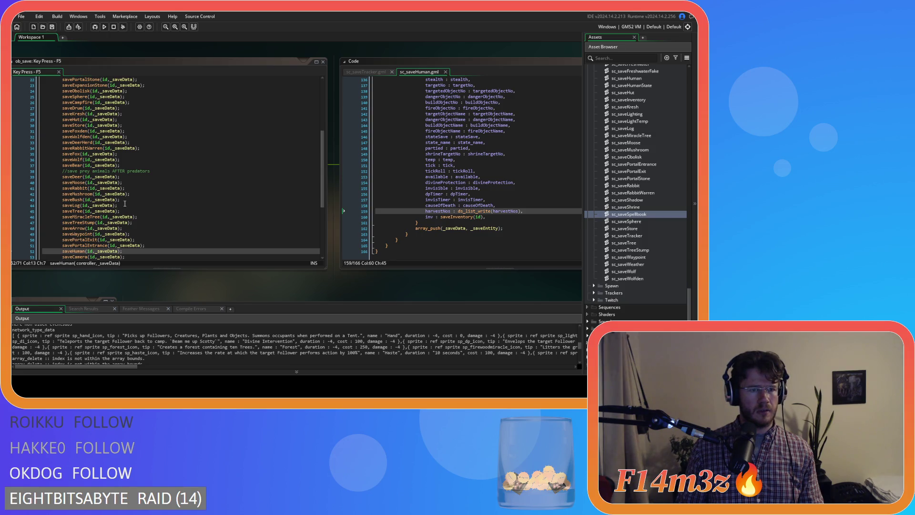
{"action": "scroll", "coordinate": [125, 203], "scroll_direction": "up", "scroll_amount": 1}
{"action": "middle_click", "coordinate": [72, 140]}
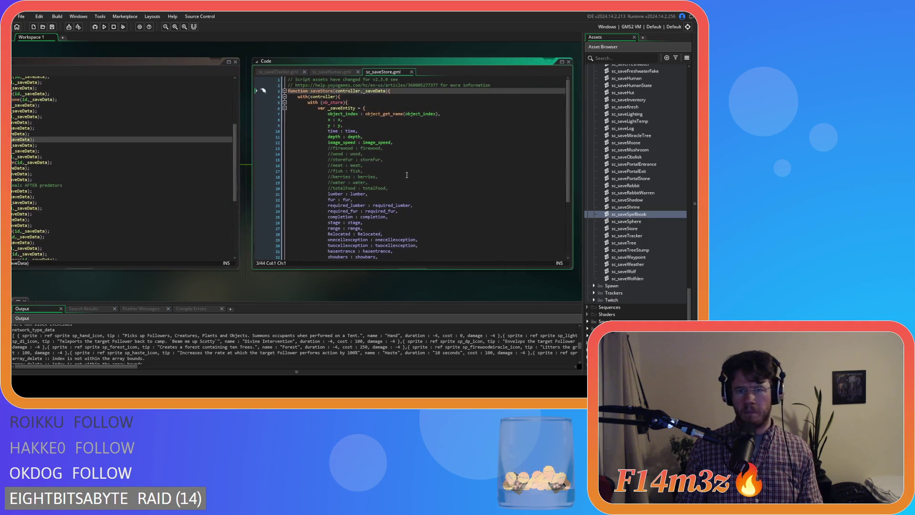
{"action": "mouse_move", "coordinate": [406, 223]}
{"action": "left_mouse_down"}
{"action": "mouse_move", "coordinate": [317, 222]}
{"action": "mouse_move", "coordinate": [358, 216]}
{"action": "mouse_move", "coordinate": [326, 218]}
{"action": "left_mouse_up"}
{"action": "key", "text": "BackSpace"}
{"action": "key", "text": "BackSpace"}
{"action": "type", "text": "inv = saveInventory(id);"}
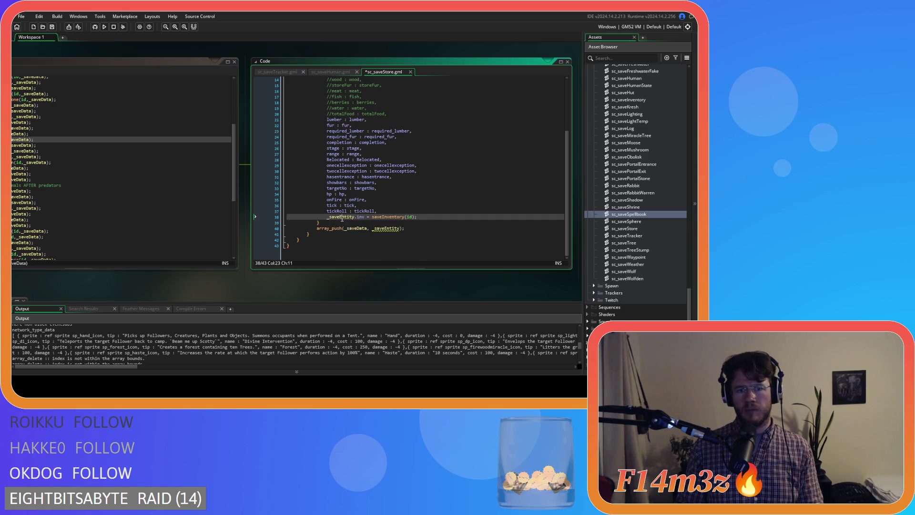
{"action": "double_click", "coordinate": [338, 216]}
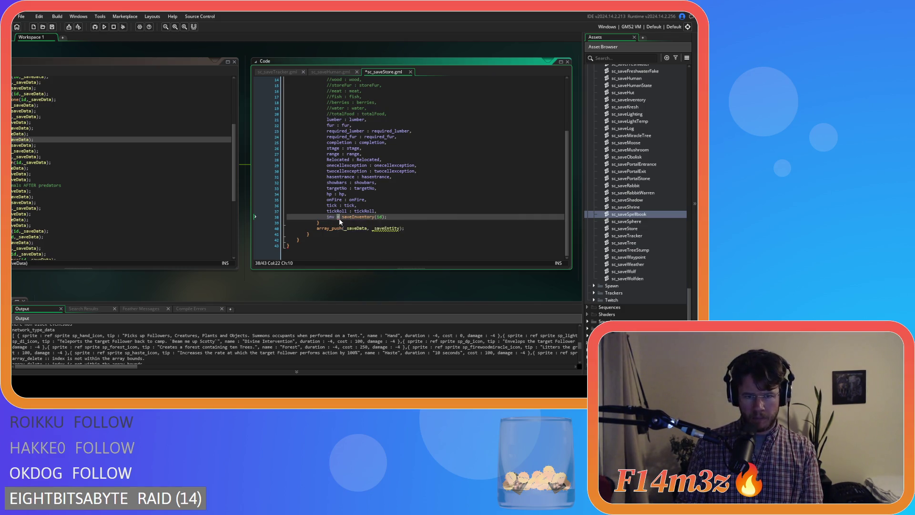
{"action": "type", "text": ":"}
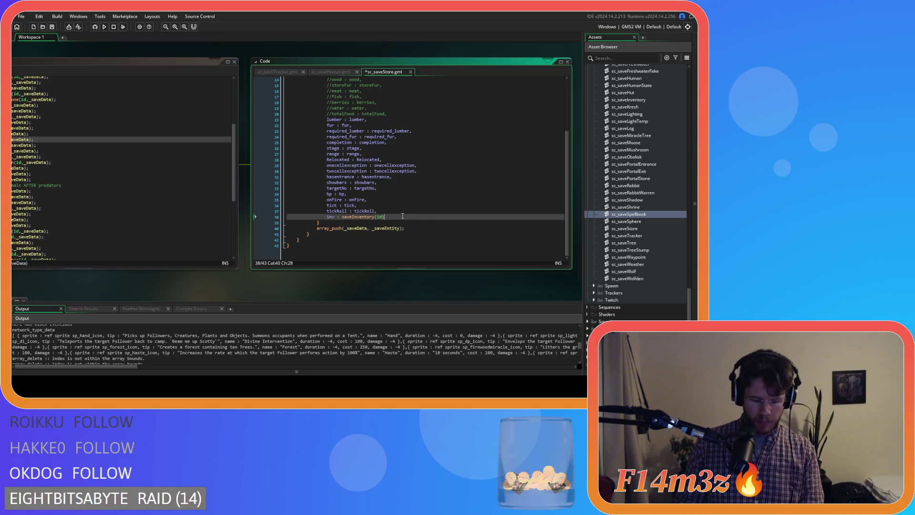
{"action": "key", "text": "ctrl+s"}
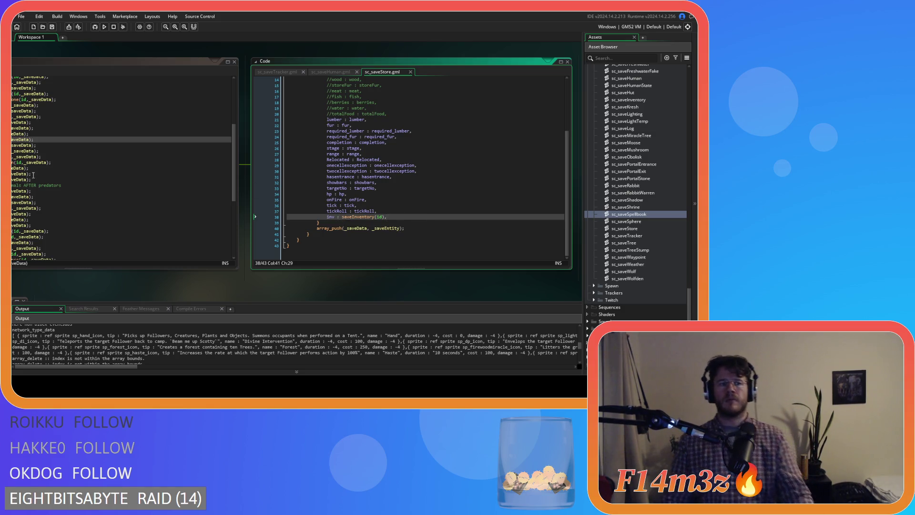
Step: Shift the workspace to reveal the F5 save event code and its saveTracker call
{"action": "left_click_drag", "start_coordinate": [109, 276], "coordinate": [171, 281]}
{"action": "scroll", "coordinate": [143, 181], "scroll_direction": "up", "scroll_amount": 6}
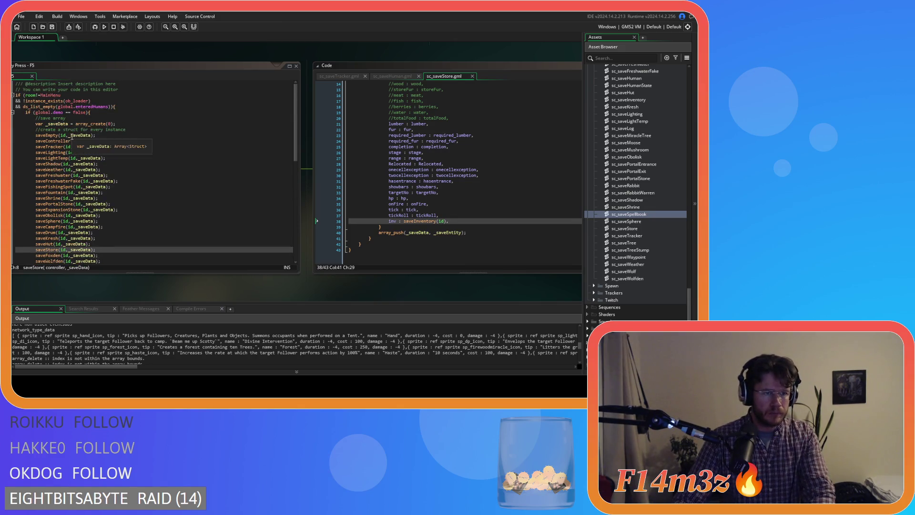
{"action": "left_click", "coordinate": [51, 146]}
Step: In sc_saveTracker, replace the commented-out global spellbook line with 'spellbook : saveSpellbook(id)', then open sc_saveSpellbook
{"action": "middle_click", "coordinate": [51, 147]}
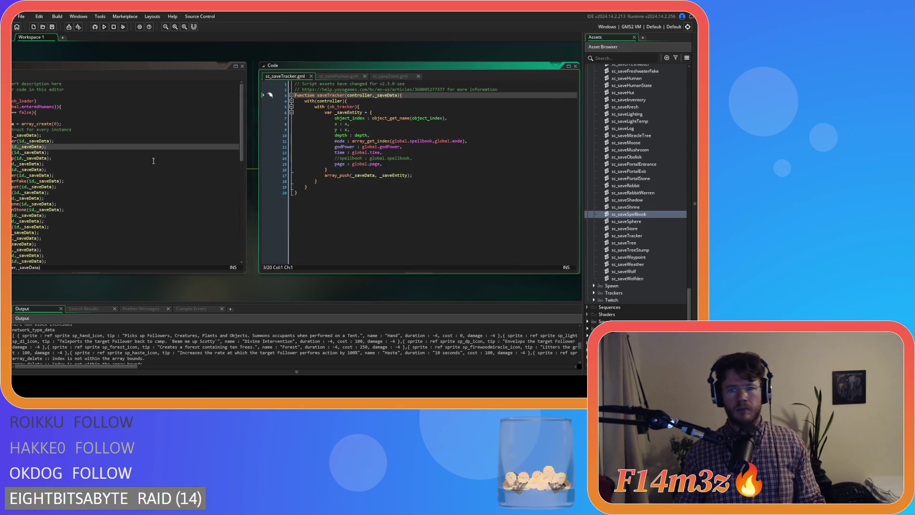
{"action": "left_click", "coordinate": [388, 160]}
{"action": "type", "text": "saveSpell"}
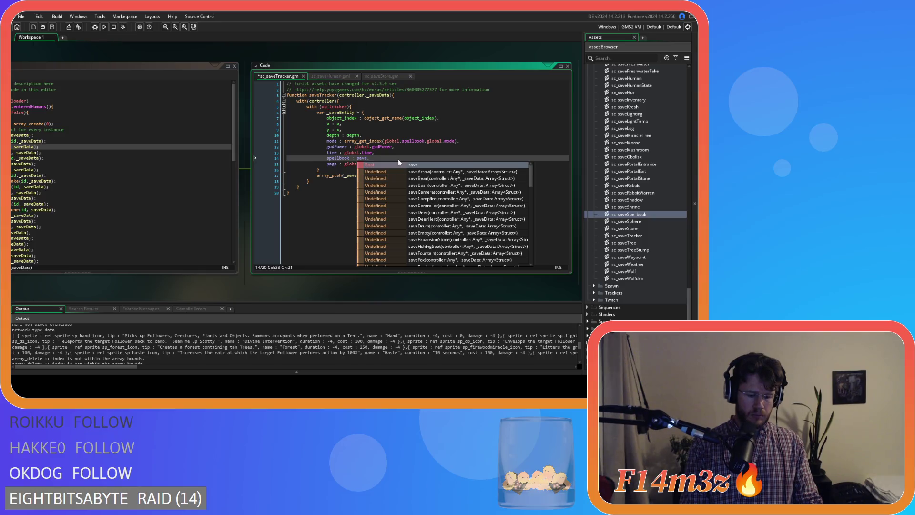
{"action": "key", "text": "Return"}
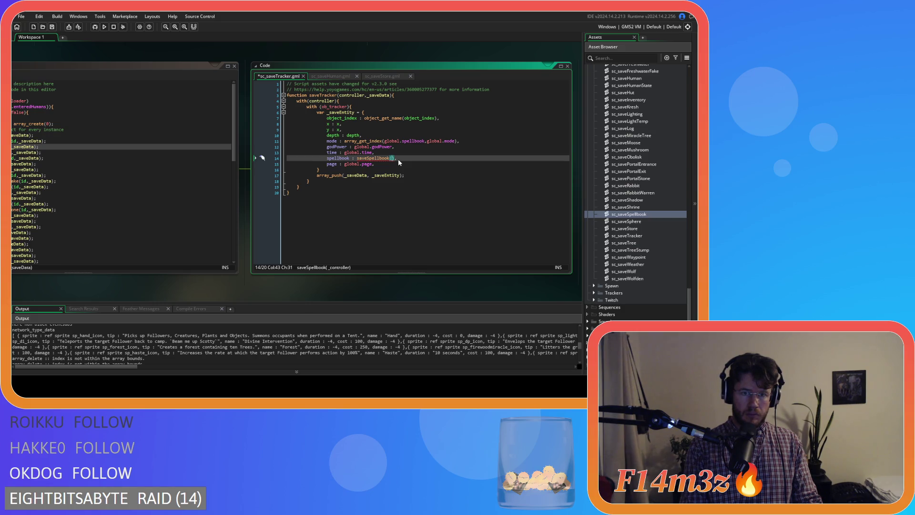
{"action": "type", "text": "id"}
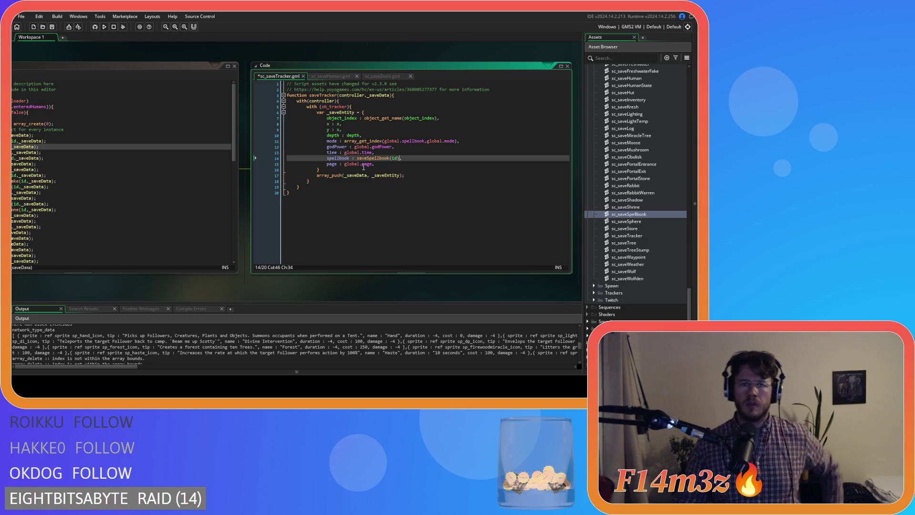
{"action": "middle_click", "coordinate": [393, 159]}
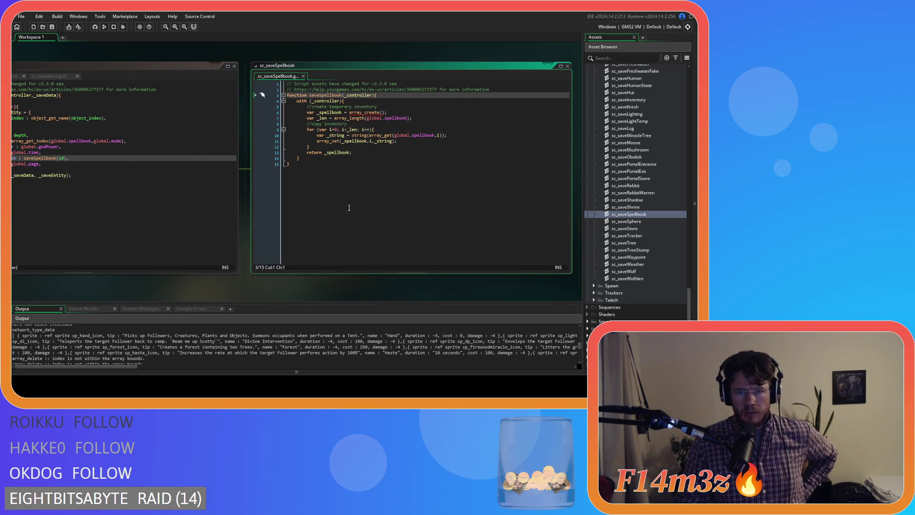
Step: Arrange the tracker and spellbook code windows, then open sc_miracleCalm from the Miracles folder
{"action": "mouse_move", "coordinate": [150, 292]}
{"action": "left_mouse_down"}
{"action": "mouse_move", "coordinate": [242, 284]}
{"action": "mouse_move", "coordinate": [194, 292]}
{"action": "left_mouse_up"}
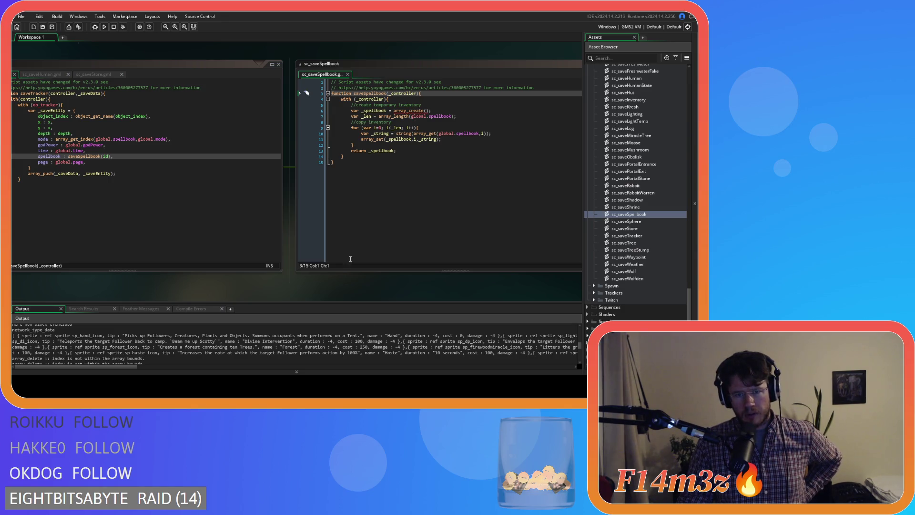
{"action": "left_click_drag", "start_coordinate": [338, 291], "coordinate": [407, 282]}
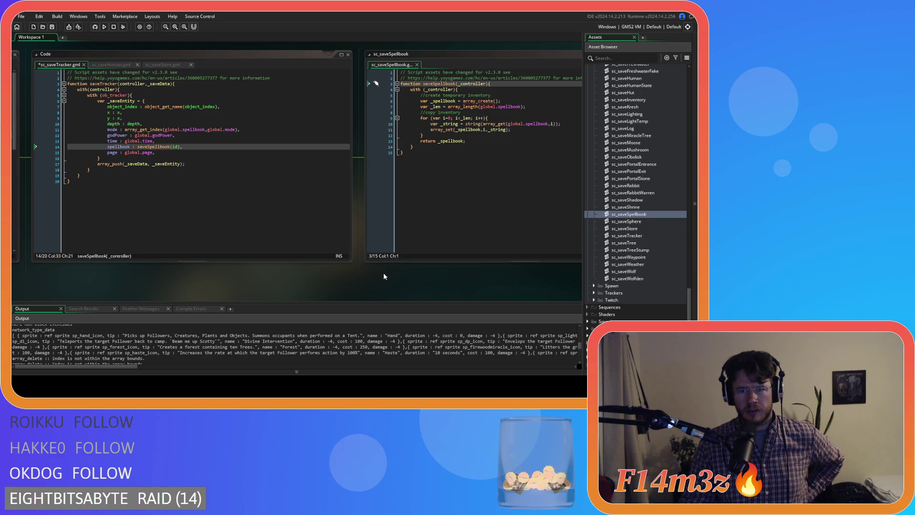
{"action": "left_click_drag", "start_coordinate": [400, 268], "coordinate": [371, 276]}
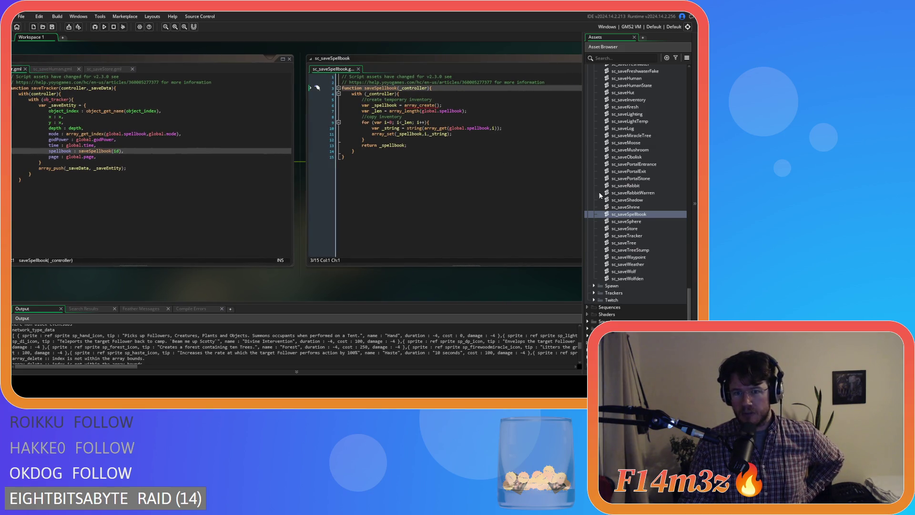
{"action": "scroll", "coordinate": [636, 193], "scroll_direction": "up", "scroll_amount": 3}
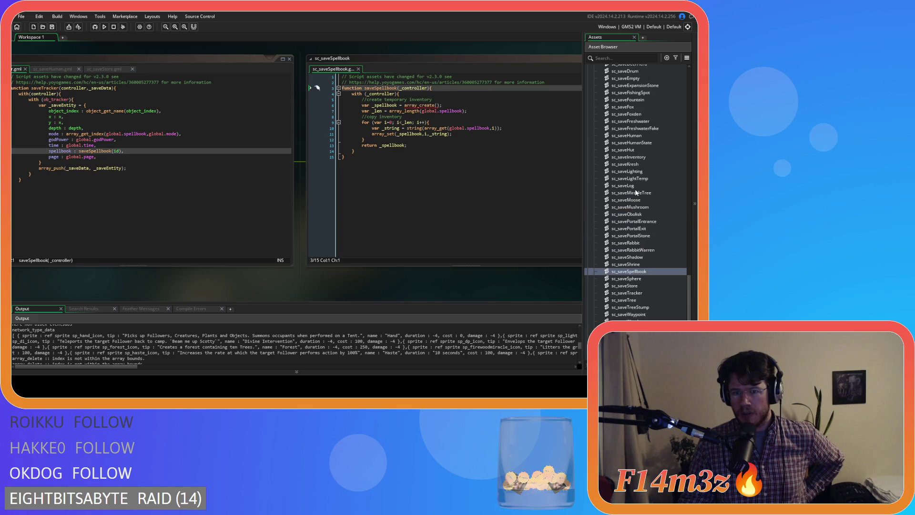
{"action": "scroll", "coordinate": [636, 192], "scroll_direction": "up", "scroll_amount": 10}
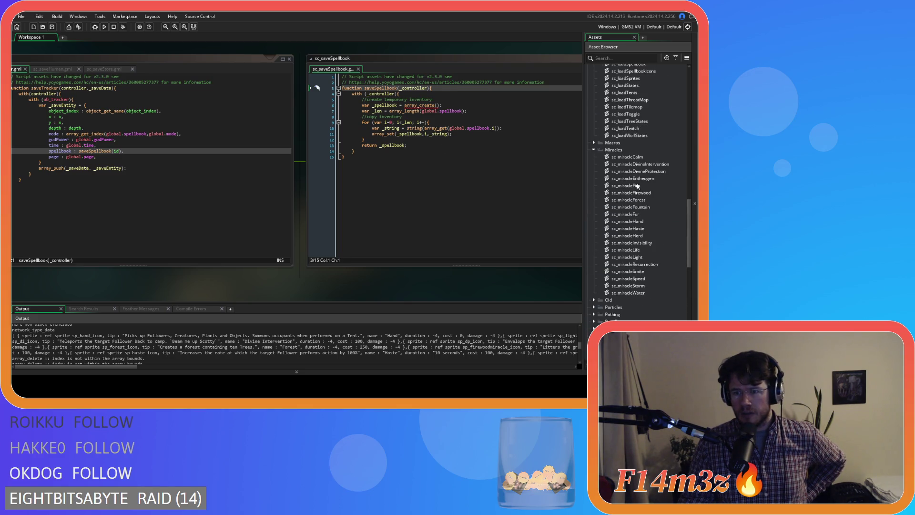
{"action": "double_click", "coordinate": [641, 158]}
Step: Change sc_miracleCalm's toString return from string_join(", ", name) to string(name)
{"action": "scroll", "coordinate": [197, 189], "scroll_direction": "down", "scroll_amount": 1}
{"action": "scroll", "coordinate": [87, 228], "scroll_direction": "up", "scroll_amount": 1}
{"action": "left_click", "coordinate": [93, 232]}
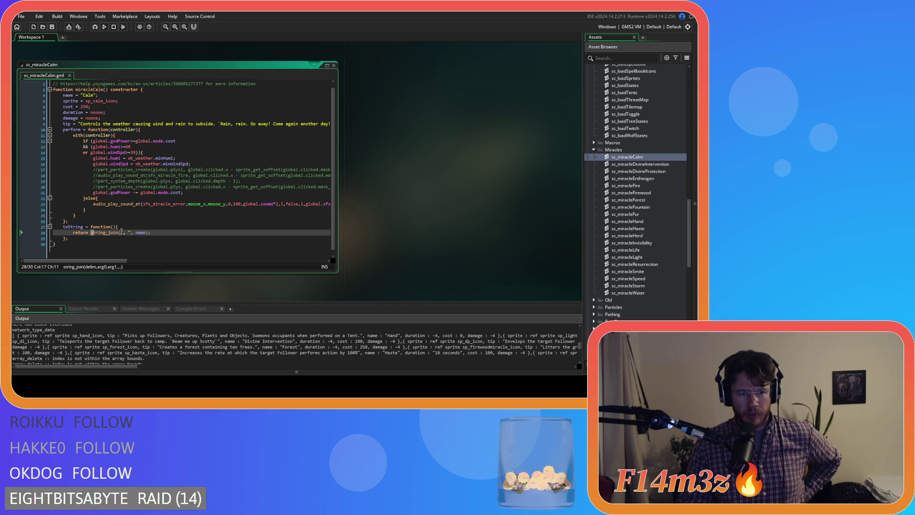
{"action": "double_click", "coordinate": [137, 233]}
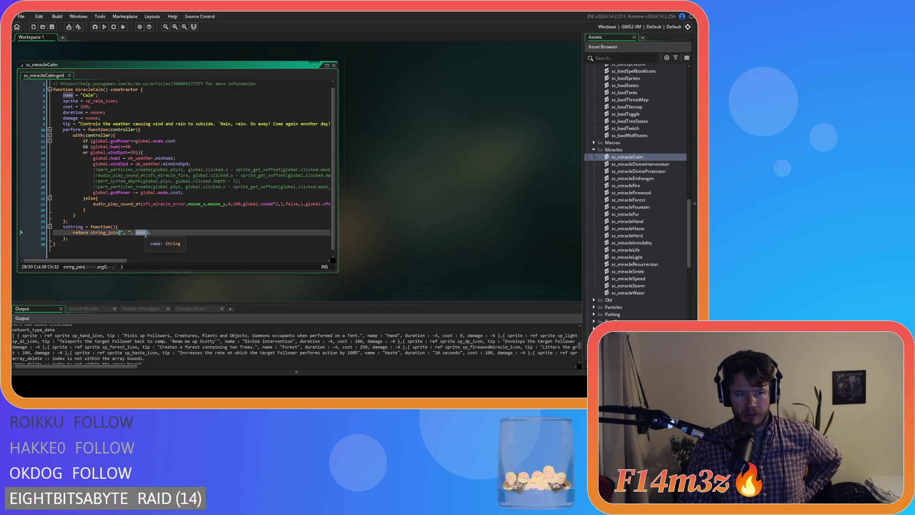
{"action": "left_click", "coordinate": [118, 233]}
{"action": "key", "text": "BackSpace"}
{"action": "key", "text": "BackSpace"}
{"action": "key", "text": "BackSpace"}
{"action": "key", "text": "Right"}
{"action": "key", "text": "Delete"}
{"action": "key", "text": "Delete"}
{"action": "key", "text": "Delete"}
{"action": "key", "text": "Delete"}
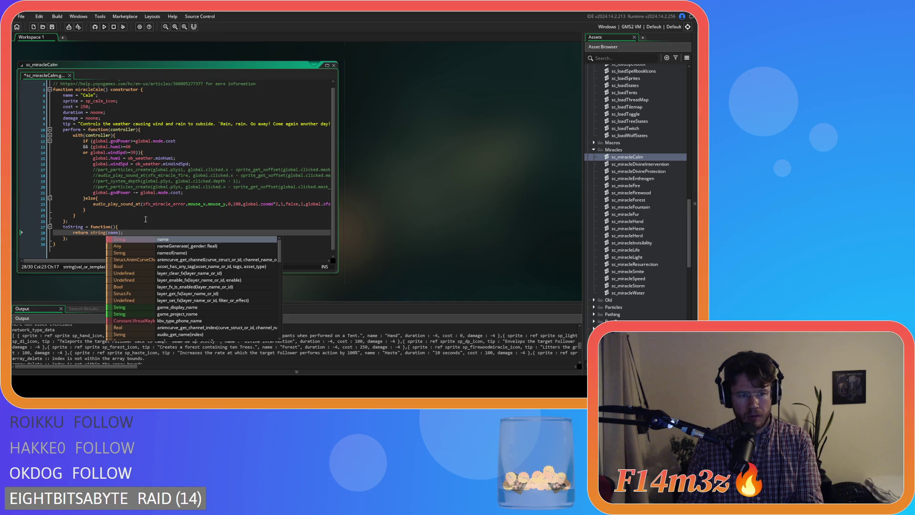
{"action": "left_click", "coordinate": [138, 232]}
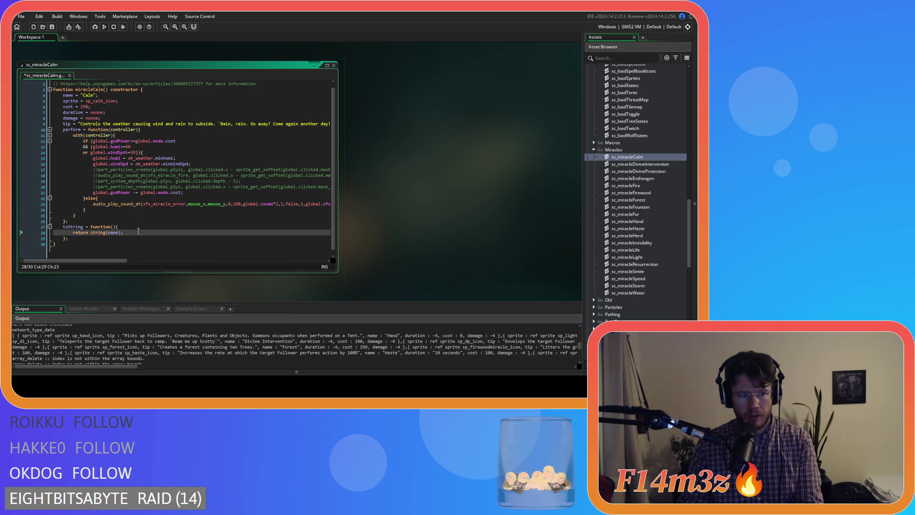
{"action": "left_click", "coordinate": [93, 233]}
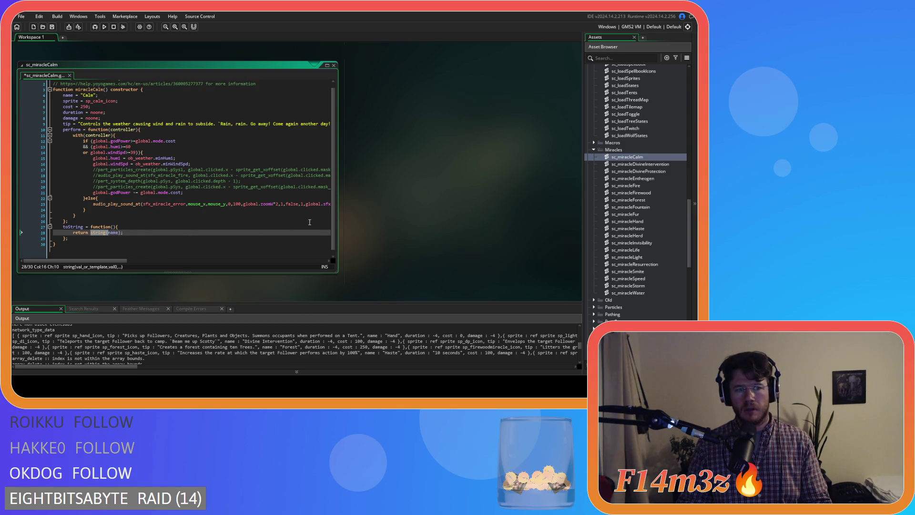
Step: Make the Divine Intervention and Divine Protection toString functions return string(name) instead of string_join
{"action": "double_click", "coordinate": [634, 164]}
{"action": "scroll", "coordinate": [156, 212], "scroll_direction": "down", "scroll_amount": 10}
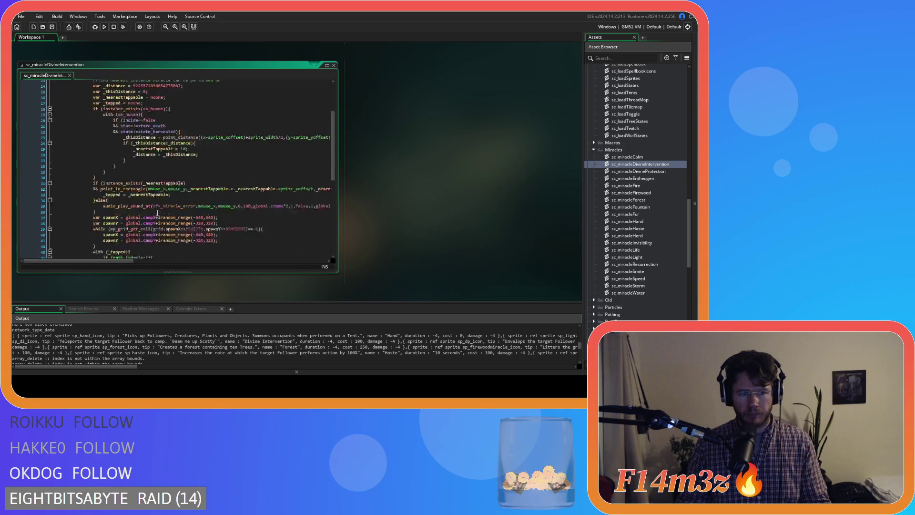
{"action": "left_click_drag", "start_coordinate": [135, 227], "coordinate": [106, 227]}
{"action": "type", "text": "("}
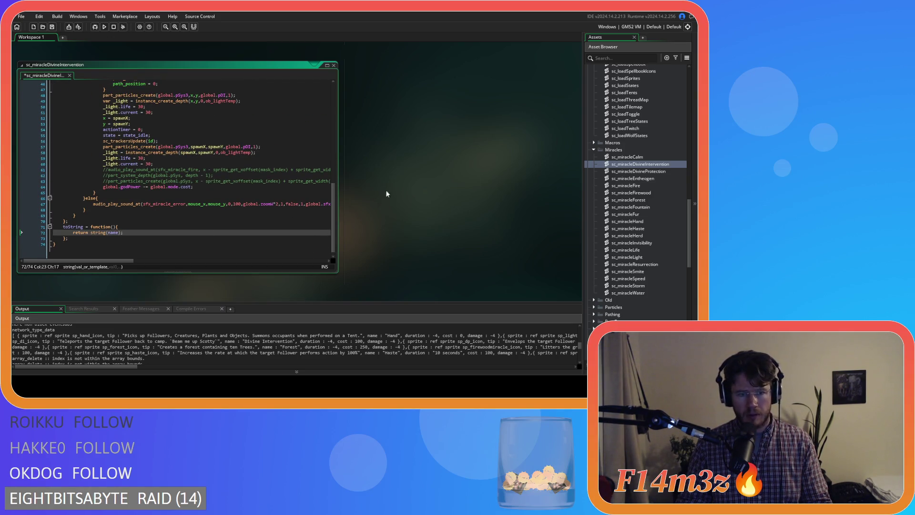
{"action": "double_click", "coordinate": [643, 172]}
{"action": "scroll", "coordinate": [177, 177], "scroll_direction": "down", "scroll_amount": 9}
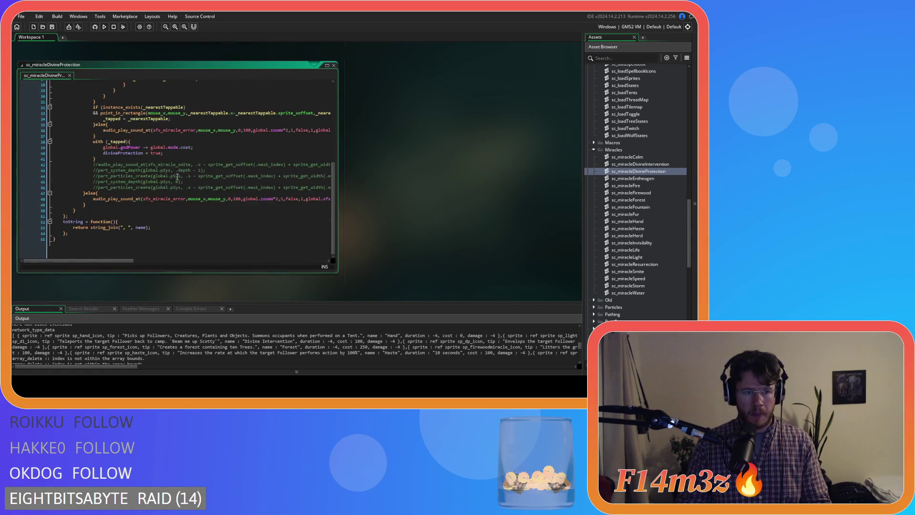
{"action": "scroll", "coordinate": [119, 231], "scroll_direction": "up", "scroll_amount": 1}
{"action": "left_click", "coordinate": [94, 233]}
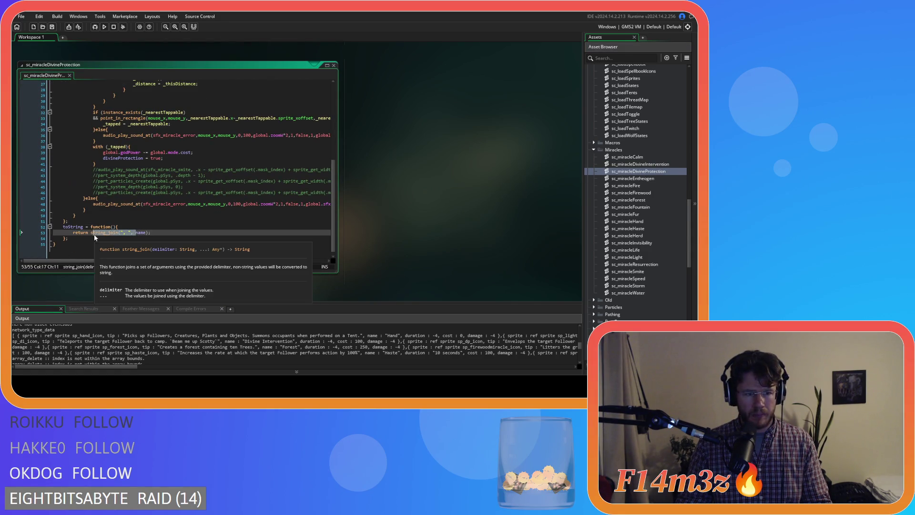
{"action": "type", "text": "string("}
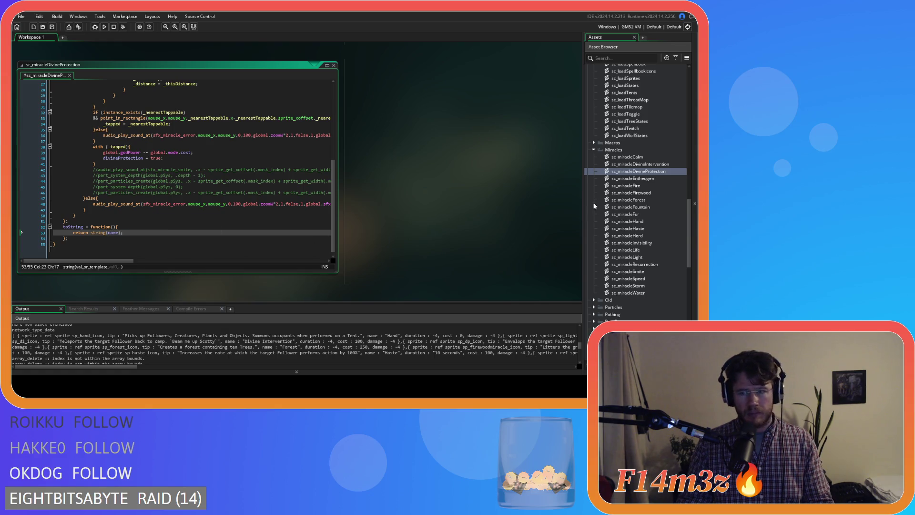
Step: Make sc_miracleEntheogen's toString return string(name), and select sc_miracleFire's string_join call on line 300
{"action": "double_click", "coordinate": [632, 179]}
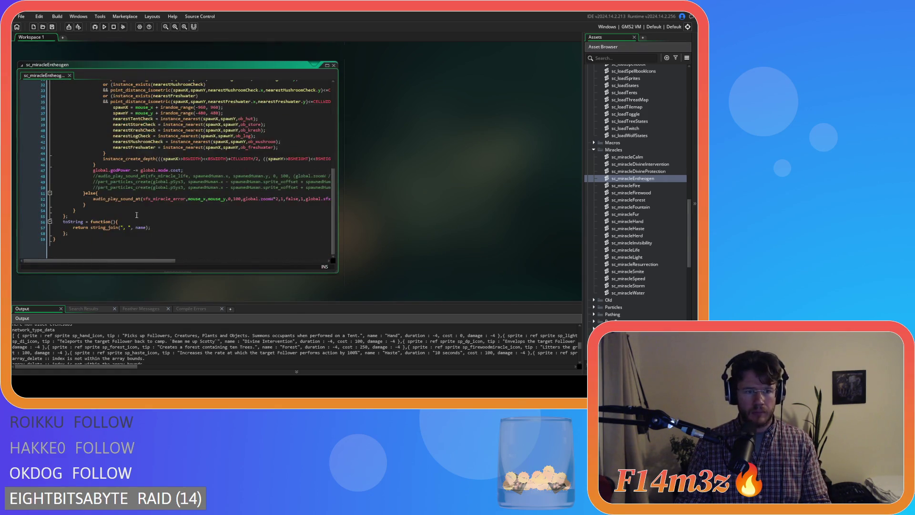
{"action": "scroll", "coordinate": [124, 232], "scroll_direction": "up", "scroll_amount": 1}
{"action": "left_click", "coordinate": [94, 233]}
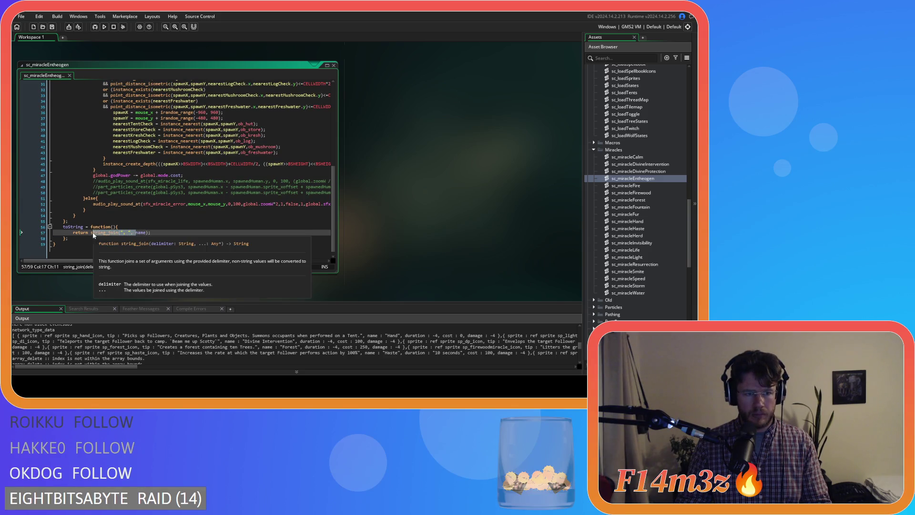
{"action": "type", "text": "string("}
{"action": "double_click", "coordinate": [650, 186]}
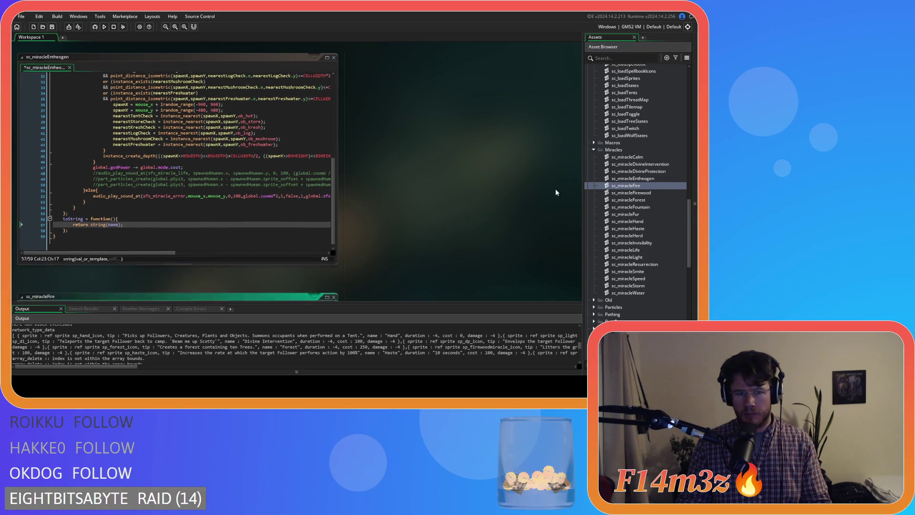
{"action": "scroll", "coordinate": [229, 161], "scroll_direction": "down", "scroll_amount": 10}
{"action": "left_click_drag", "start_coordinate": [334, 114], "coordinate": [329, 250]}
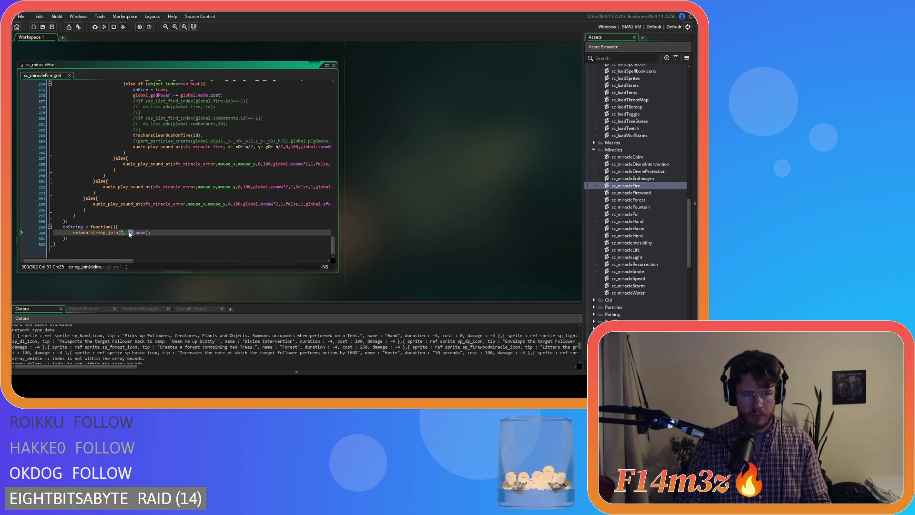
{"action": "left_click_drag", "start_coordinate": [136, 232], "coordinate": [92, 234]}
Step: Replace string_join with string(name) in the Fire, Firewood and Forest miracle toString functions
{"action": "type", "text": "string("}
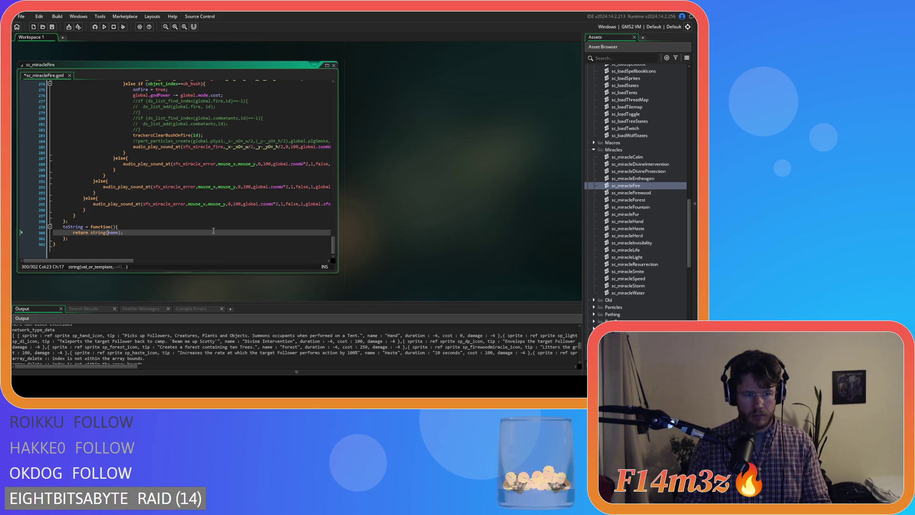
{"action": "double_click", "coordinate": [655, 193]}
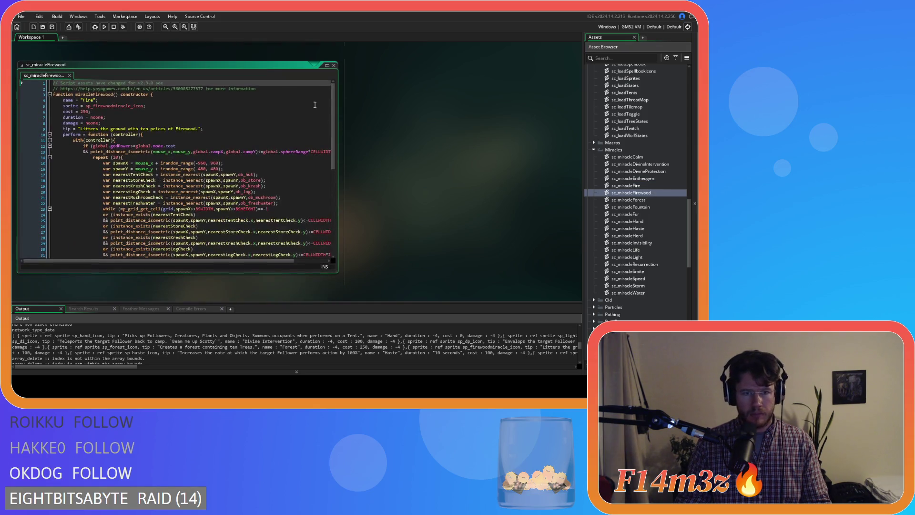
{"action": "mouse_move", "coordinate": [333, 152]}
{"action": "left_mouse_down"}
{"action": "mouse_move", "coordinate": [332, 200]}
{"action": "mouse_move", "coordinate": [163, 238]}
{"action": "mouse_move", "coordinate": [90, 229]}
{"action": "left_mouse_up"}
{"action": "type", "text": "string("}
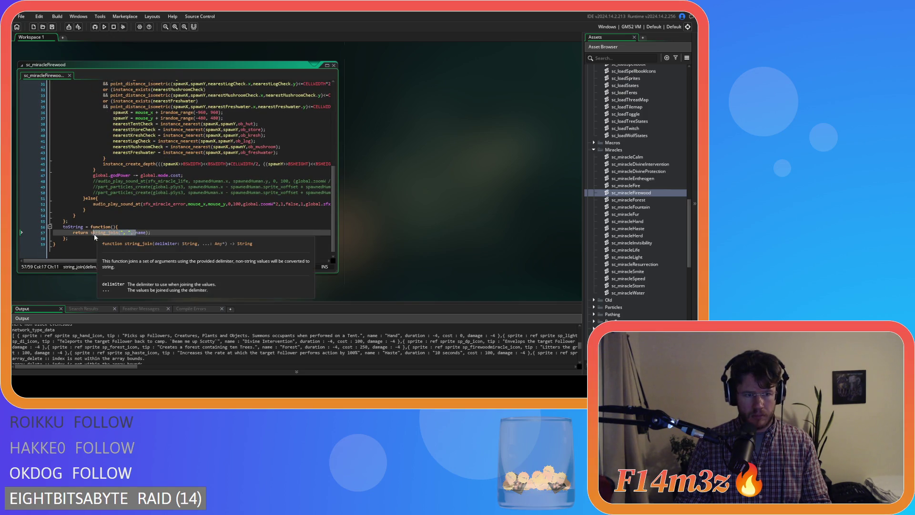
{"action": "double_click", "coordinate": [634, 200]}
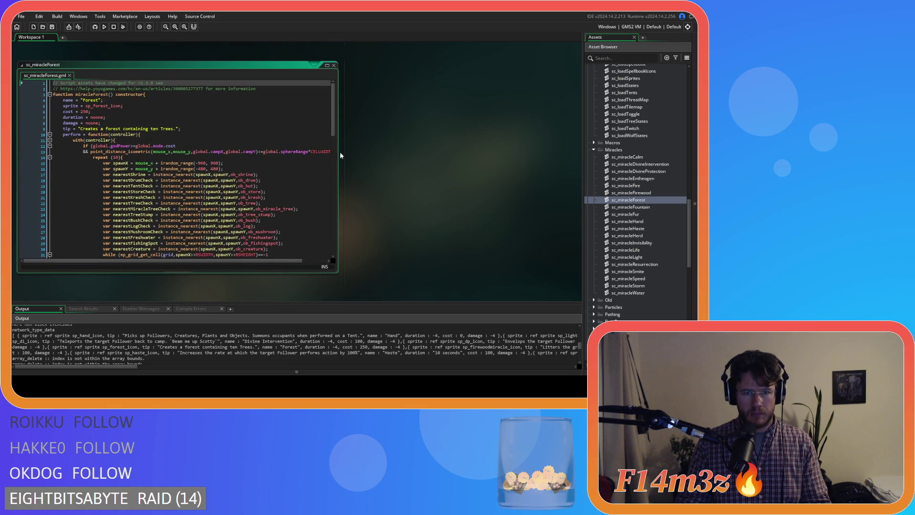
{"action": "left_click_drag", "start_coordinate": [332, 133], "coordinate": [333, 251]}
{"action": "left_click_drag", "start_coordinate": [135, 232], "coordinate": [94, 233]}
{"action": "type", "text": "string("}
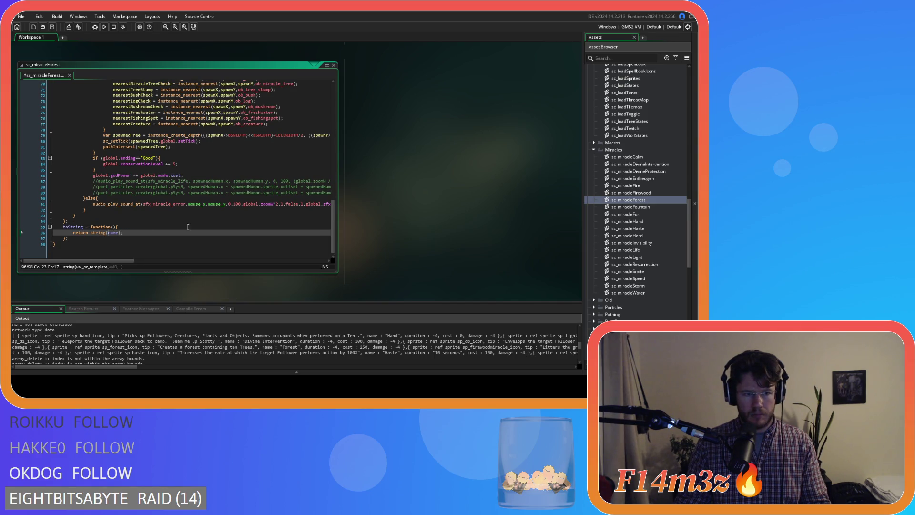
Step: Make sc_miracleFountain's toString on line 61 return string(name)
{"action": "double_click", "coordinate": [631, 207]}
{"action": "scroll", "coordinate": [138, 232], "scroll_direction": "down", "scroll_amount": 10}
{"action": "scroll", "coordinate": [138, 232], "scroll_direction": "up", "scroll_amount": 1}
{"action": "left_click_drag", "start_coordinate": [136, 232], "coordinate": [93, 234]}
{"action": "left_click", "coordinate": [134, 232]}
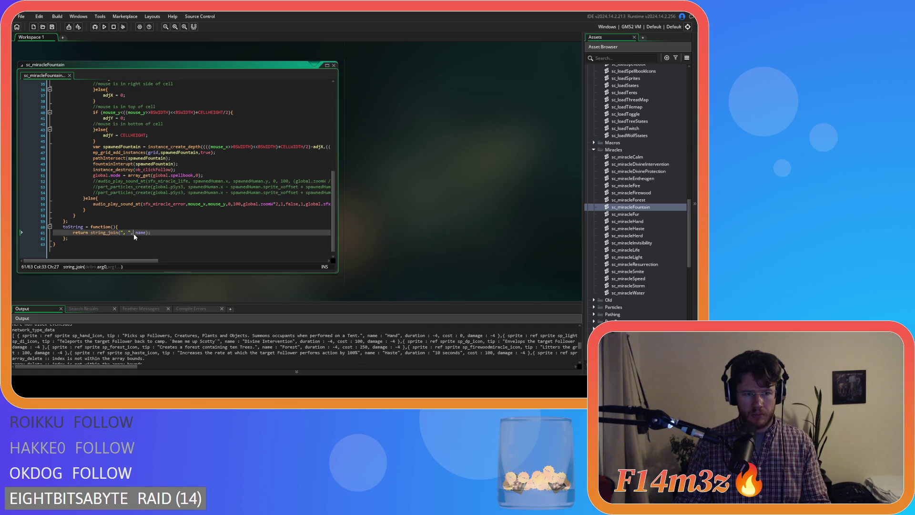
{"action": "key", "text": "BackSpace"}
{"action": "key", "text": "BackSpace"}
{"action": "key", "text": "BackSpace"}
{"action": "type", "text": "("}
Step: Check and collapse sc_miracleFur, then open sc_miracleHand with the cursor before name on line 46
{"action": "double_click", "coordinate": [660, 214]}
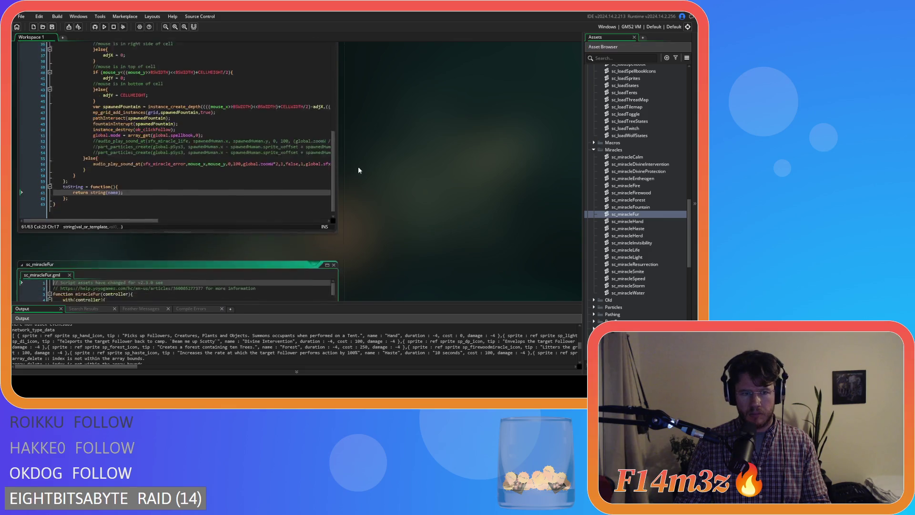
{"action": "scroll", "coordinate": [170, 191], "scroll_direction": "down", "scroll_amount": 10}
{"action": "left_click_drag", "start_coordinate": [335, 103], "coordinate": [319, 271]}
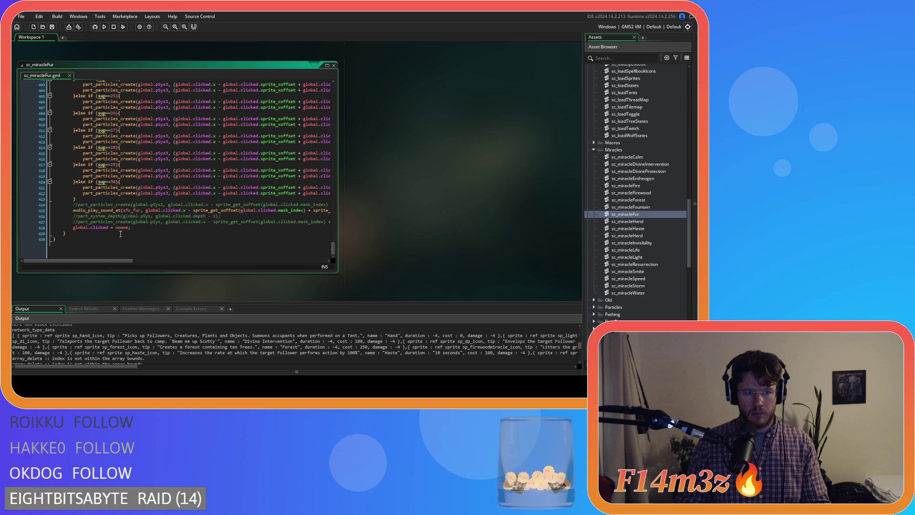
{"action": "double_click", "coordinate": [310, 64]}
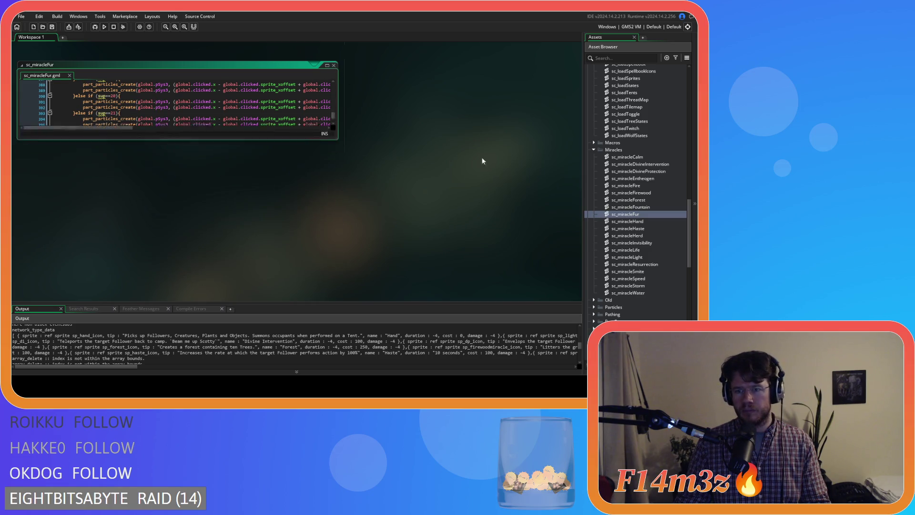
{"action": "double_click", "coordinate": [627, 221]}
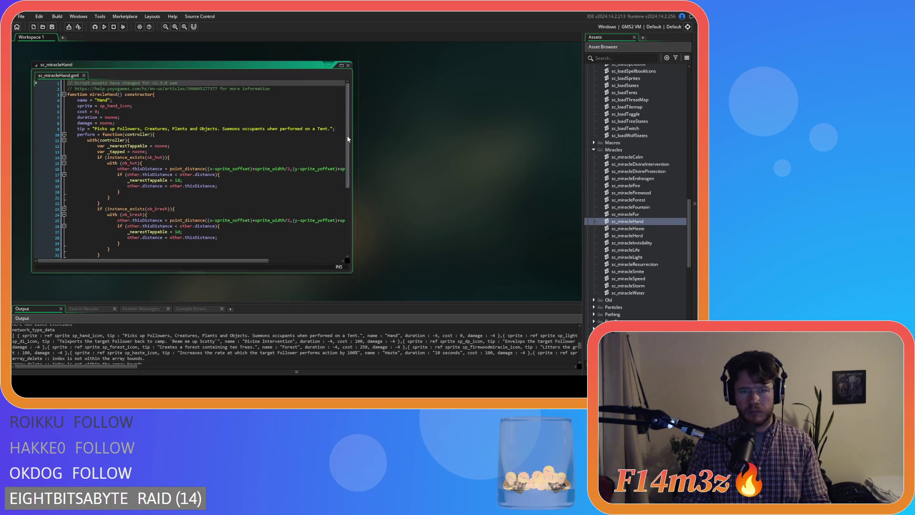
{"action": "scroll", "coordinate": [333, 181], "scroll_direction": "down", "scroll_amount": 7}
{"action": "scroll", "coordinate": [147, 229], "scroll_direction": "up", "scroll_amount": 1}
{"action": "left_click", "coordinate": [147, 232]}
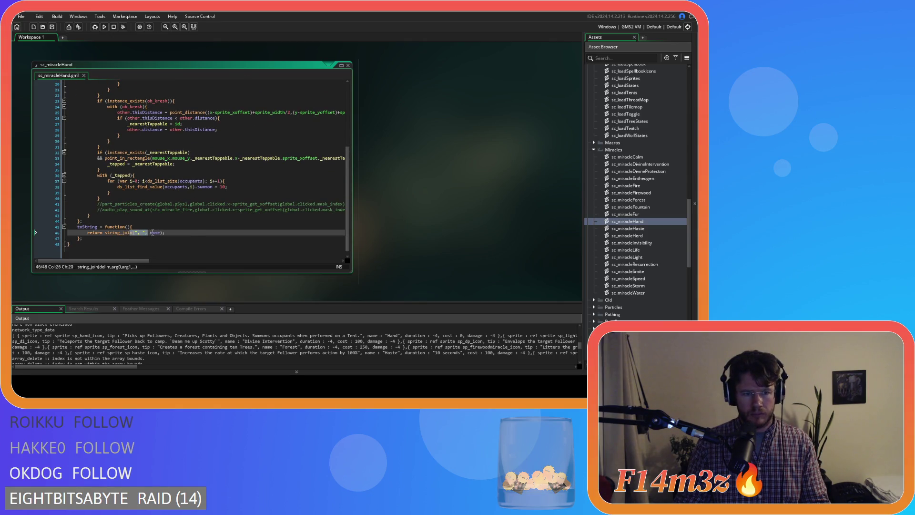
Step: Replace string_join with string(name) in the toString returns of sc_miracleHaste and sc_miracleHerd
{"action": "type", "text": "string("}
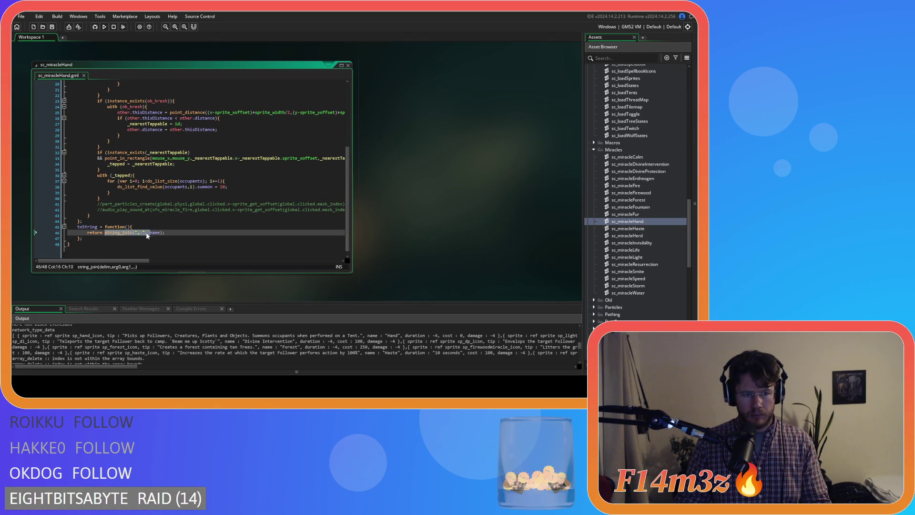
{"action": "double_click", "coordinate": [624, 229]}
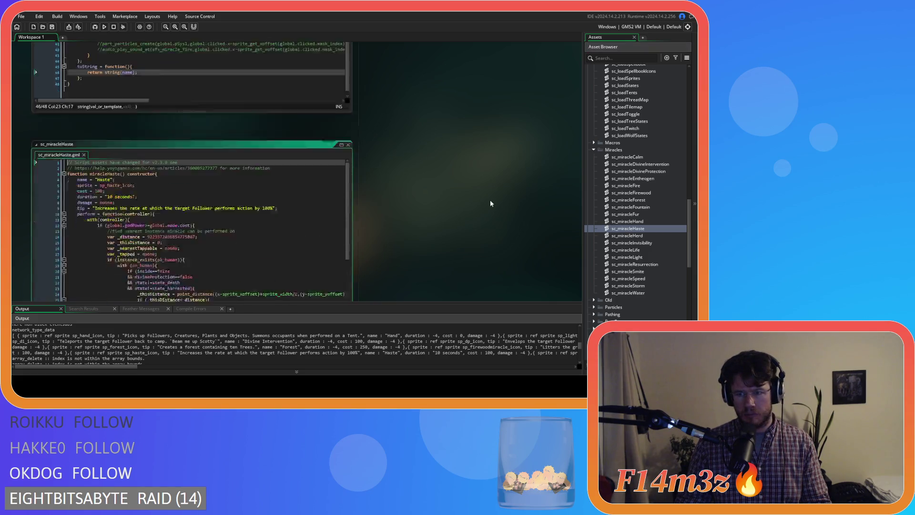
{"action": "scroll", "coordinate": [137, 229], "scroll_direction": "down", "scroll_amount": 8}
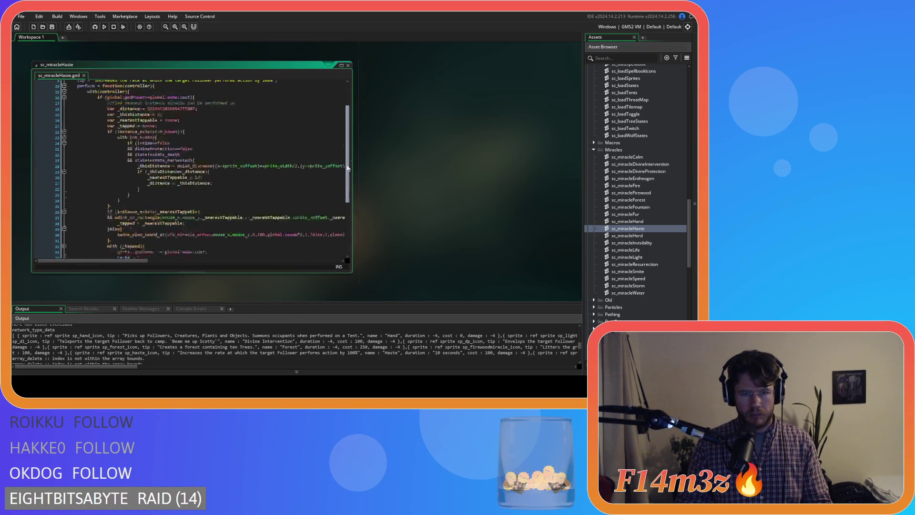
{"action": "left_click_drag", "start_coordinate": [149, 232], "coordinate": [112, 232]}
{"action": "type", "text": "("}
{"action": "double_click", "coordinate": [650, 235]}
{"action": "scroll", "coordinate": [162, 198], "scroll_direction": "down", "scroll_amount": 11}
{"action": "scroll", "coordinate": [150, 227], "scroll_direction": "up", "scroll_amount": 1}
{"action": "left_click_drag", "start_coordinate": [150, 232], "coordinate": [108, 233]}
{"action": "type", "text": "string("}
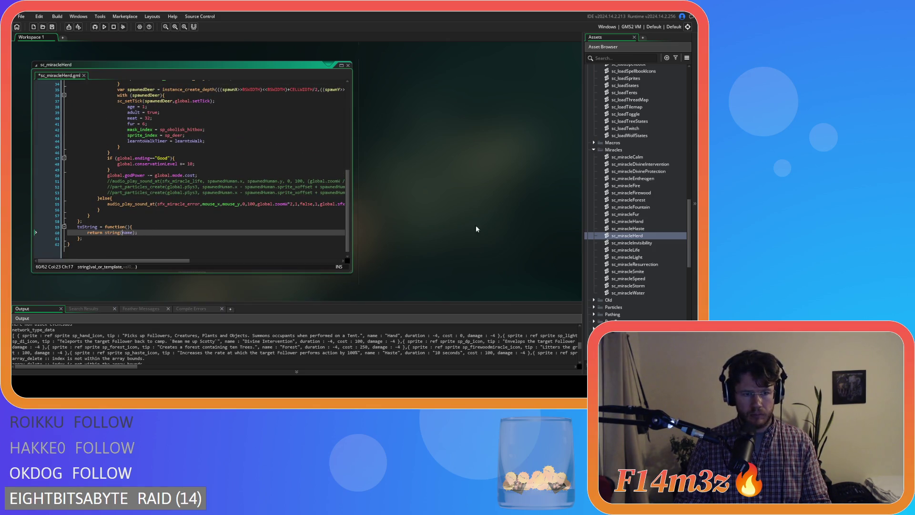
Step: Make sc_miracleInvisibility and sc_miracleLife return string(name) instead of string_join
{"action": "double_click", "coordinate": [657, 242]}
{"action": "scroll", "coordinate": [192, 206], "scroll_direction": "down", "scroll_amount": 5}
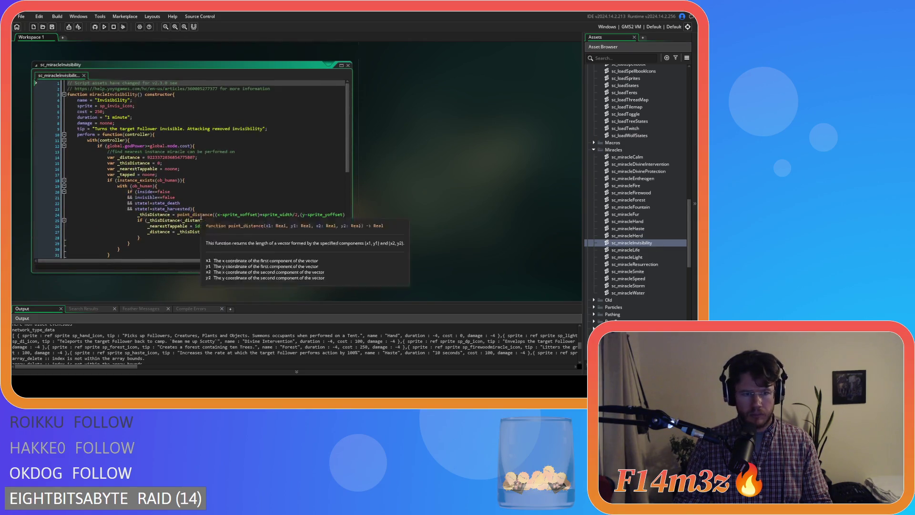
{"action": "scroll", "coordinate": [150, 229], "scroll_direction": "up", "scroll_amount": 1}
{"action": "left_click_drag", "start_coordinate": [150, 233], "coordinate": [109, 234]}
{"action": "type", "text": "string("}
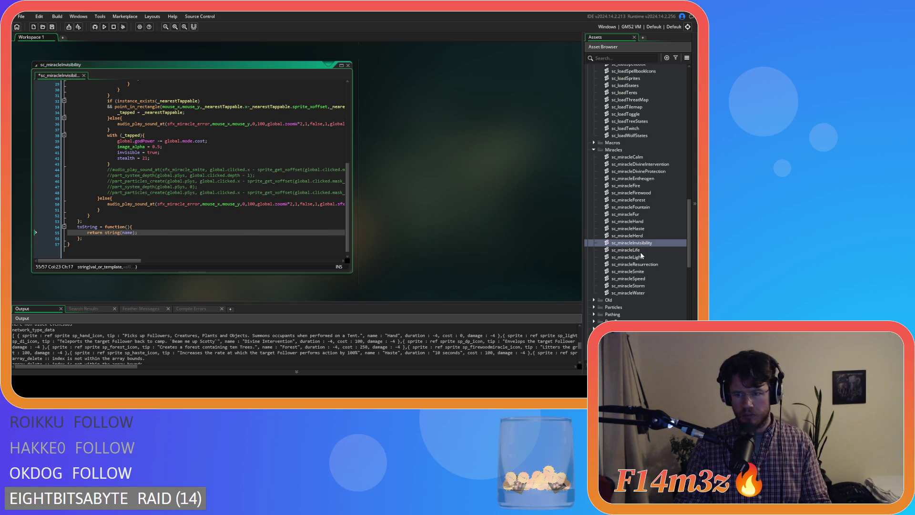
{"action": "double_click", "coordinate": [639, 251]}
{"action": "scroll", "coordinate": [176, 204], "scroll_direction": "down", "scroll_amount": 5}
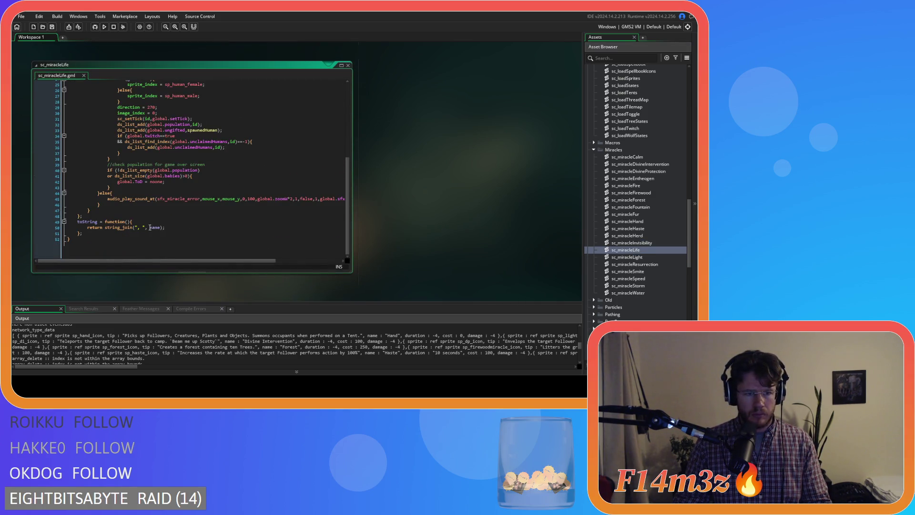
{"action": "scroll", "coordinate": [150, 229], "scroll_direction": "up", "scroll_amount": 1}
{"action": "left_click", "coordinate": [151, 233]}
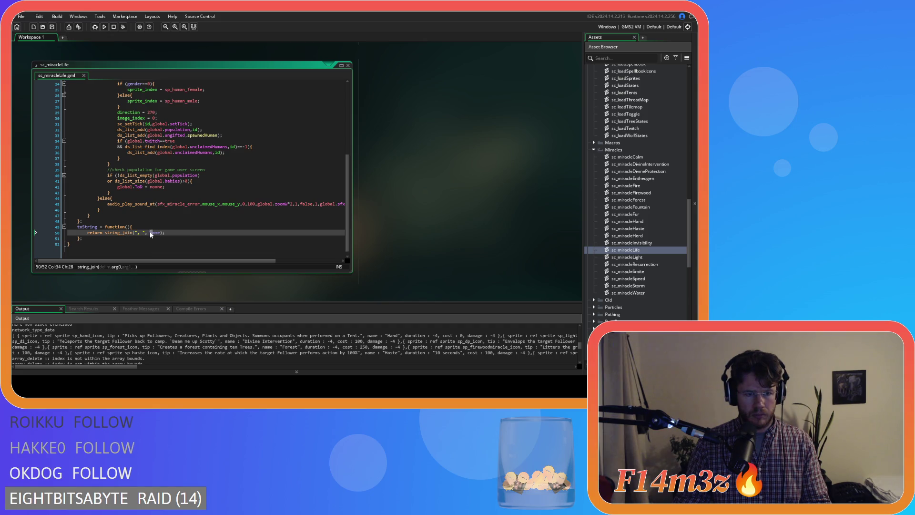
{"action": "left_click_drag", "start_coordinate": [143, 235], "coordinate": [106, 234]}
{"action": "type", "text": "string("}
Step: Change the string_join returns in sc_miracleLight and sc_miracleResurrection to string(name)
{"action": "double_click", "coordinate": [639, 258]}
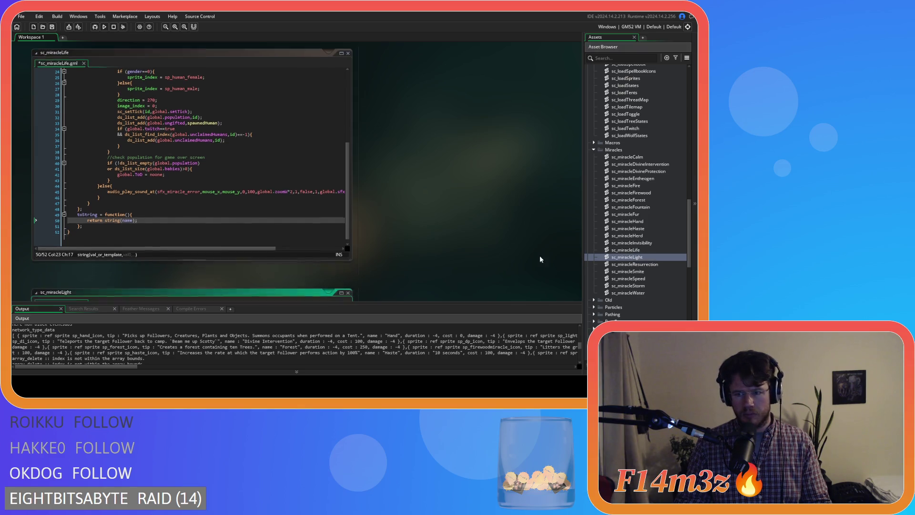
{"action": "left_click", "coordinate": [150, 155]}
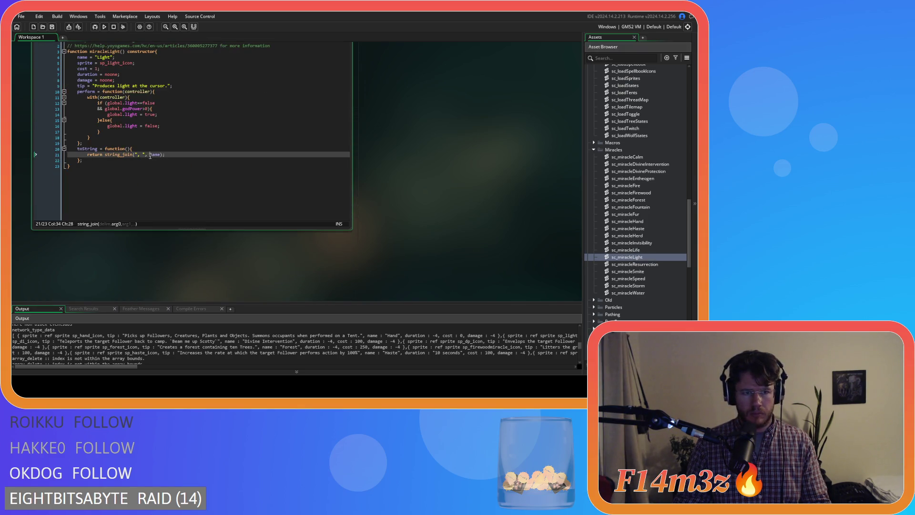
{"action": "type", "text": "("}
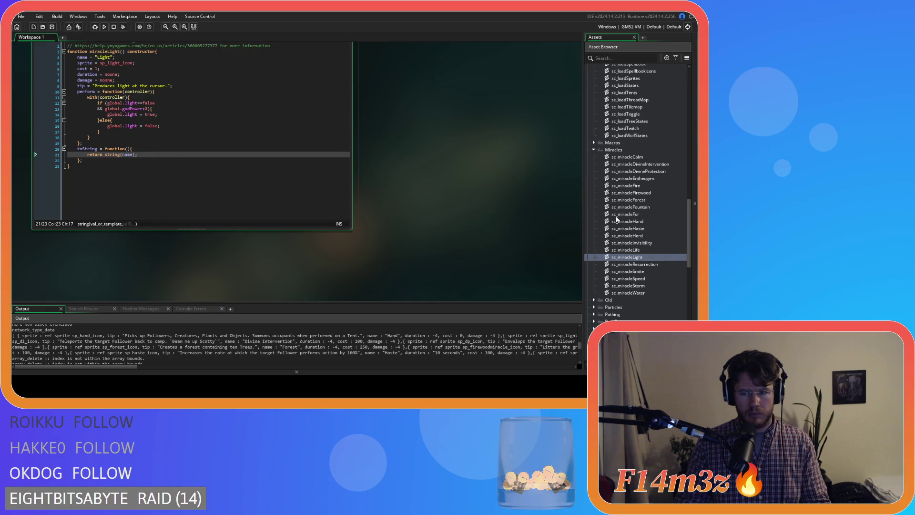
{"action": "double_click", "coordinate": [639, 264]}
{"action": "scroll", "coordinate": [282, 152], "scroll_direction": "down", "scroll_amount": 5}
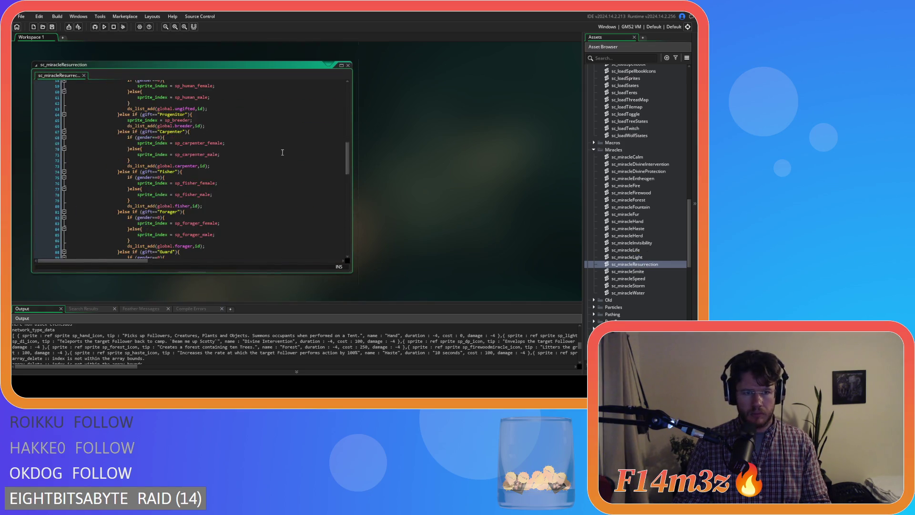
{"action": "scroll", "coordinate": [344, 201], "scroll_direction": "down", "scroll_amount": 15}
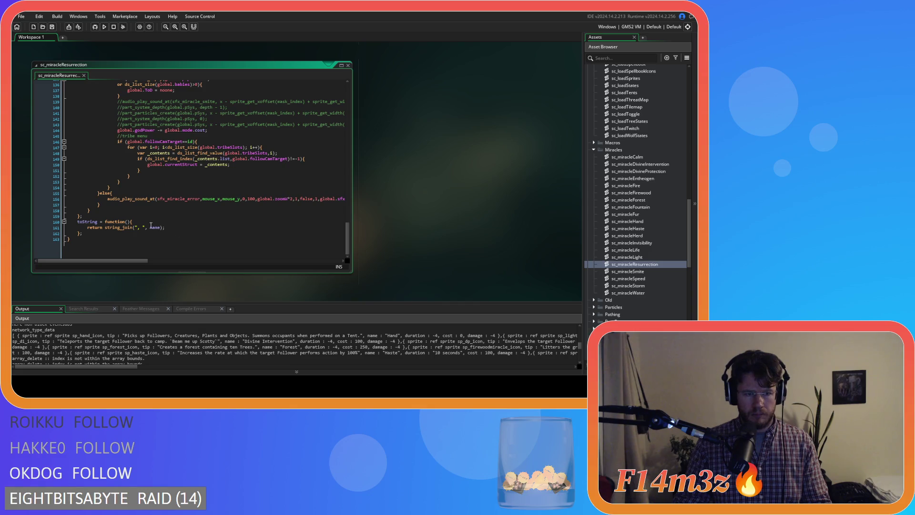
{"action": "scroll", "coordinate": [151, 225], "scroll_direction": "up", "scroll_amount": 1}
{"action": "left_click_drag", "start_coordinate": [151, 233], "coordinate": [133, 235]}
{"action": "key", "text": "BackSpace"}
{"action": "key", "text": "Left"}
{"action": "key", "text": "BackSpace"}
{"action": "key", "text": "BackSpace"}
{"action": "key", "text": "BackSpace"}
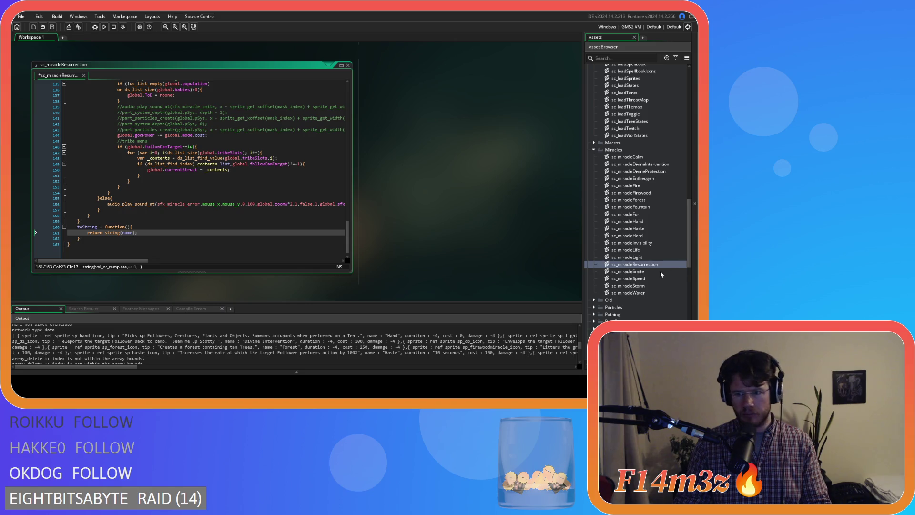
Step: Convert the sc_miracleSmite and sc_miracleSpeed returns from string_join to string(name)
{"action": "double_click", "coordinate": [648, 271]}
{"action": "scroll", "coordinate": [323, 246], "scroll_direction": "down", "scroll_amount": 5}
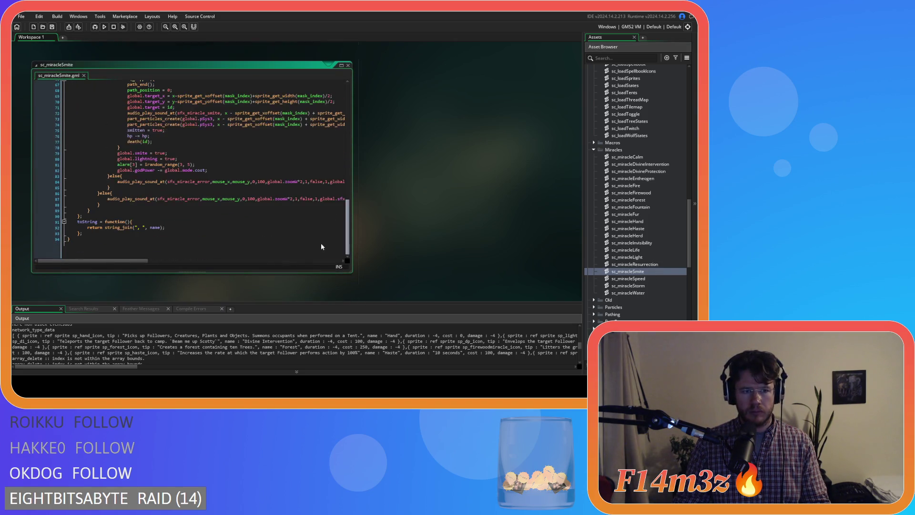
{"action": "scroll", "coordinate": [149, 228], "scroll_direction": "up", "scroll_amount": 1}
{"action": "left_click_drag", "start_coordinate": [150, 233], "coordinate": [108, 234]}
{"action": "type", "text": "string("}
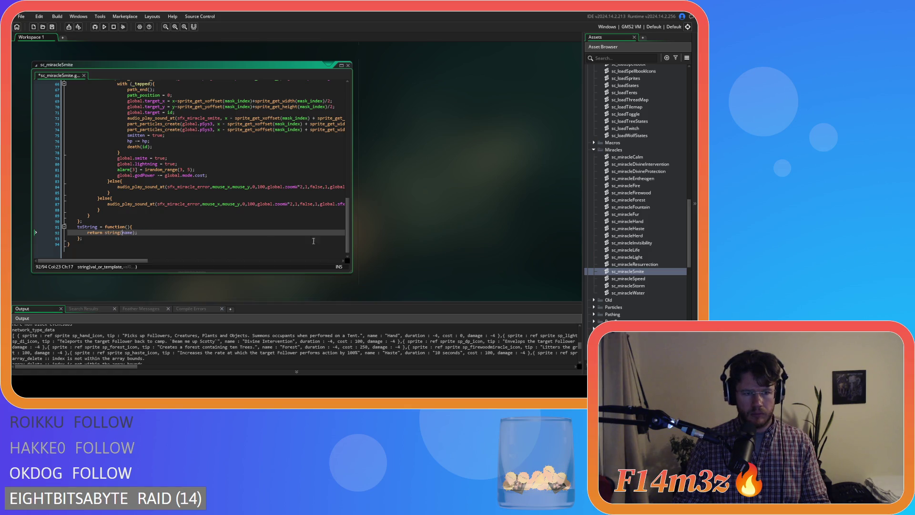
{"action": "double_click", "coordinate": [629, 278]}
{"action": "scroll", "coordinate": [338, 223], "scroll_direction": "down", "scroll_amount": 5}
{"action": "left_click", "coordinate": [150, 233]}
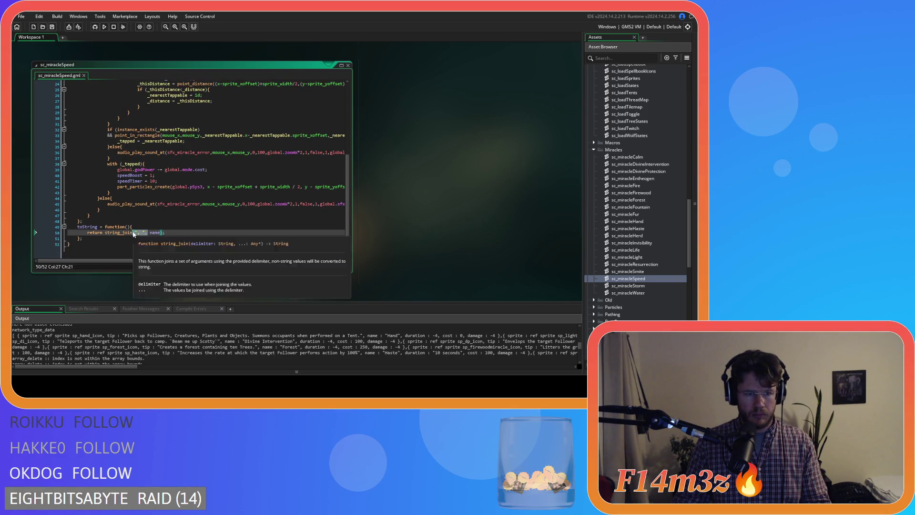
{"action": "left_click_drag", "start_coordinate": [151, 233], "coordinate": [106, 233]}
{"action": "type", "text": "string("}
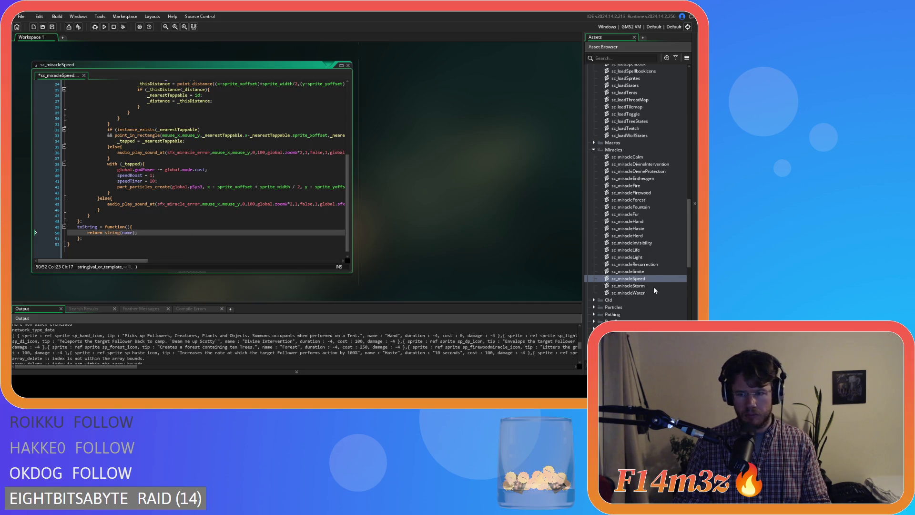
Step: Make sc_miracleStorm return string(name), then start the same edit in sc_miracleWater
{"action": "double_click", "coordinate": [653, 286]}
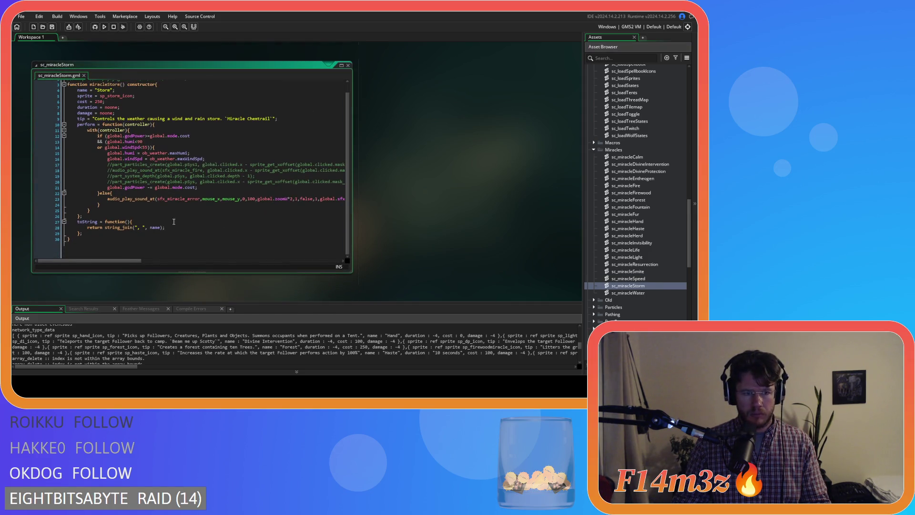
{"action": "left_click_drag", "start_coordinate": [150, 232], "coordinate": [109, 234]}
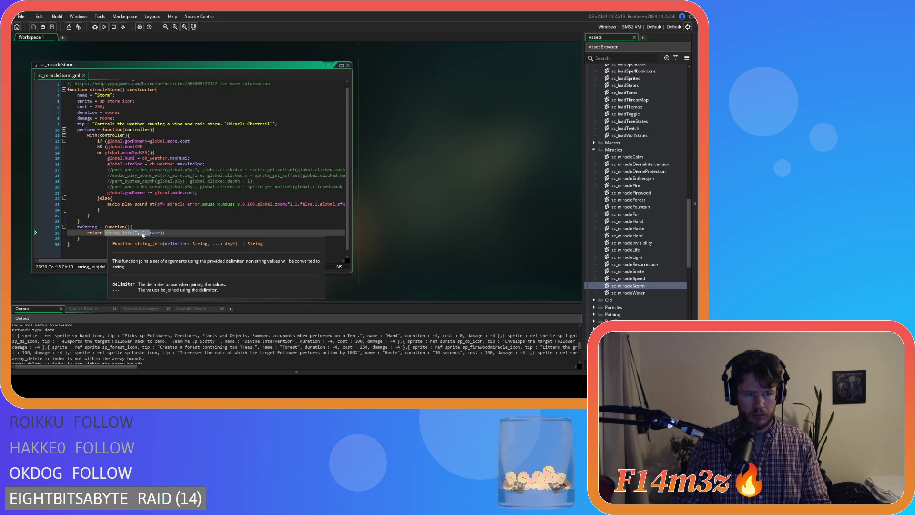
{"action": "type", "text": "string("}
{"action": "double_click", "coordinate": [629, 293]}
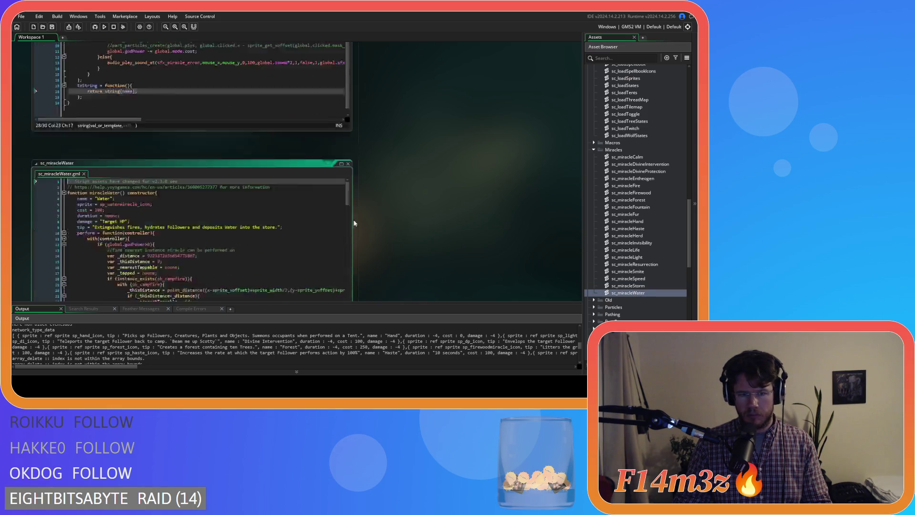
{"action": "mouse_move", "coordinate": [348, 103]}
{"action": "left_mouse_down"}
{"action": "mouse_move", "coordinate": [338, 208]}
{"action": "mouse_move", "coordinate": [264, 260]}
{"action": "left_mouse_up"}
{"action": "left_click_drag", "start_coordinate": [151, 232], "coordinate": [107, 234]}
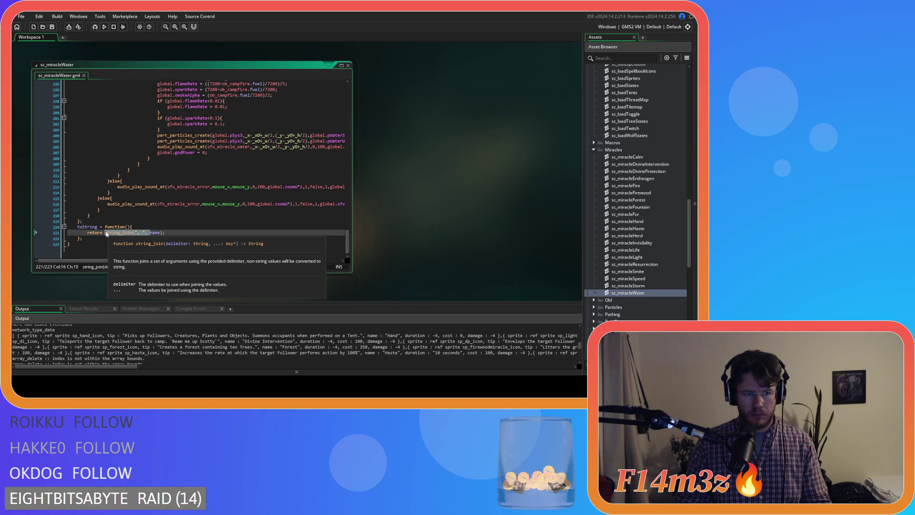
{"action": "type", "text": "string("}
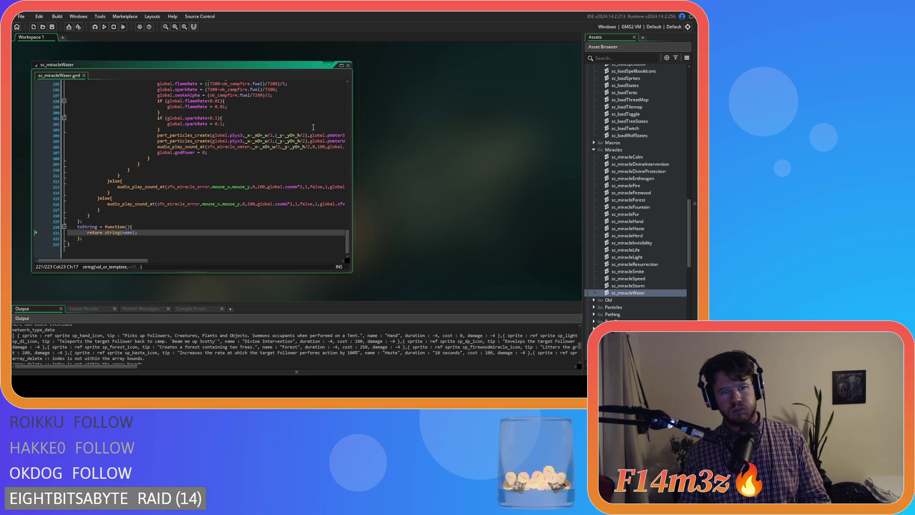
Step: Add show_debug_message(_spellbook) on a new line after the loop in sc_saveSpellbook
{"action": "scroll", "coordinate": [619, 267], "scroll_direction": "down", "scroll_amount": 10}
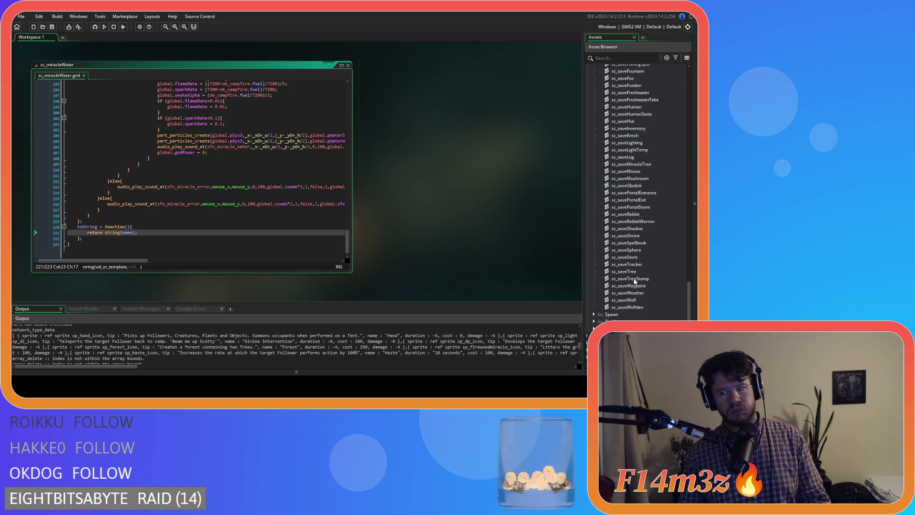
{"action": "double_click", "coordinate": [648, 242]}
{"action": "left_click", "coordinate": [91, 145]}
{"action": "key", "text": "Return"}
{"action": "type", "text": "show_deb"}
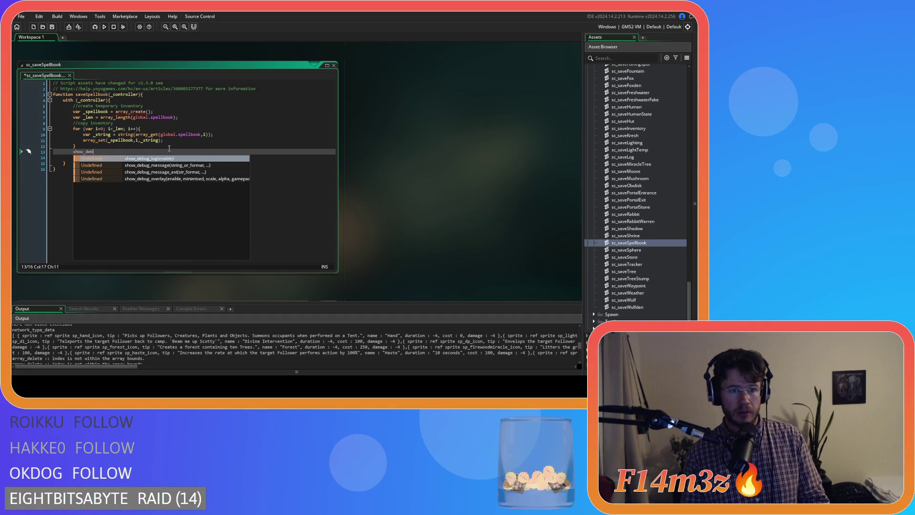
{"action": "key", "text": "Down"}
{"action": "key", "text": "Return"}
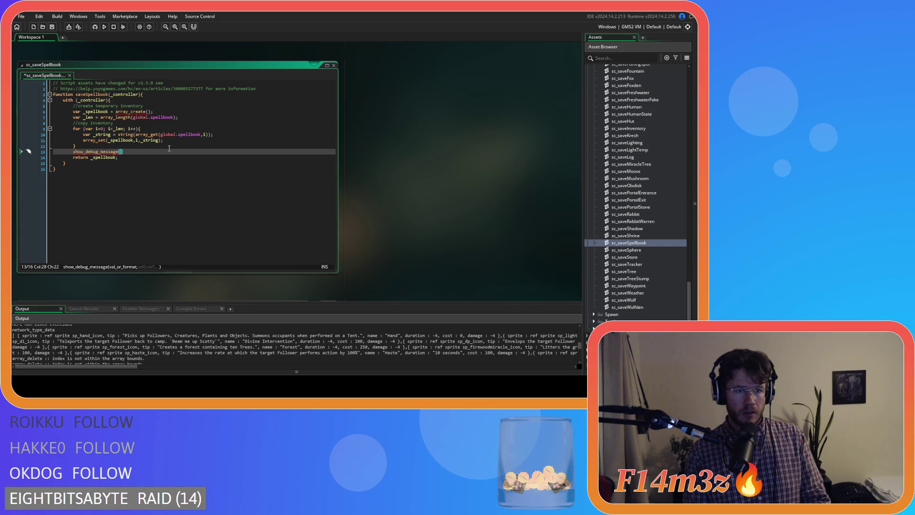
{"action": "type", "text": "_spellbook"}
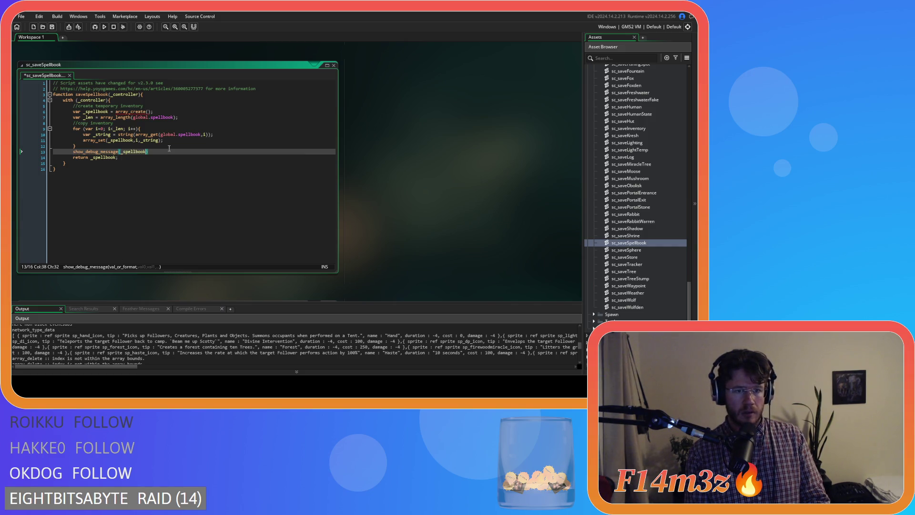
{"action": "key", "text": "Right"}
Step: Save sc_saveSpellbook and build and run the game with F5
{"action": "key", "text": "ctrl+s"}
{"action": "left_click", "coordinate": [148, 180]}
{"action": "key", "text": "F5"}
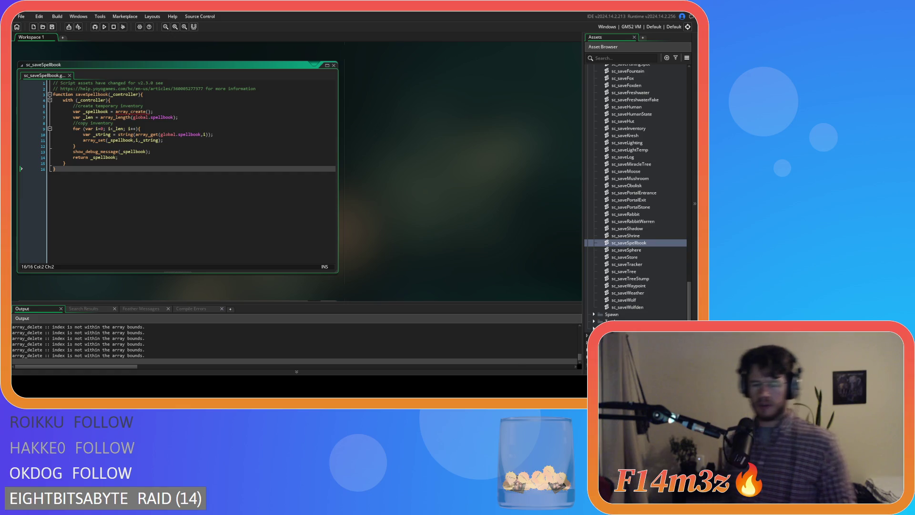
Step: Switch to the running Entheogen game window once the build completes
{"action": "key", "text": "alt+Tab"}
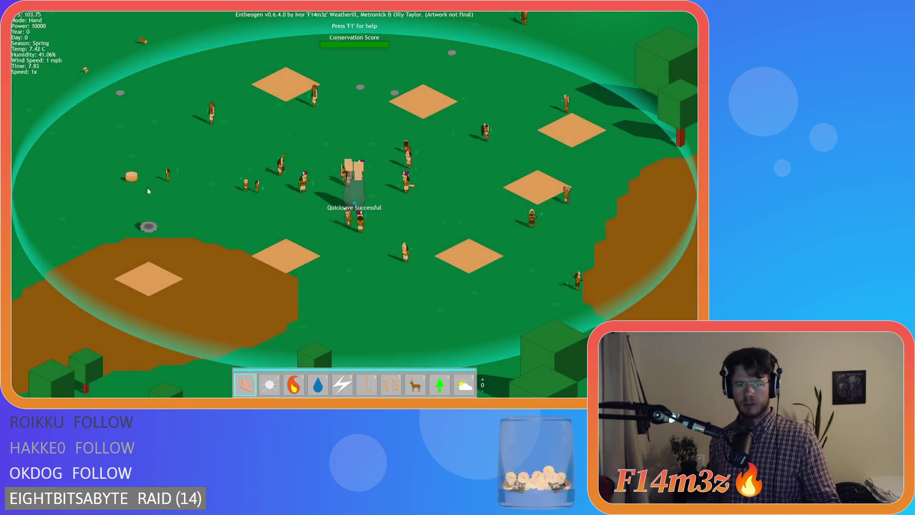
Step: Quit the Entheogen game, answering Y at the quit prompt
{"action": "key", "text": "Escape"}
{"action": "key", "text": "y"}
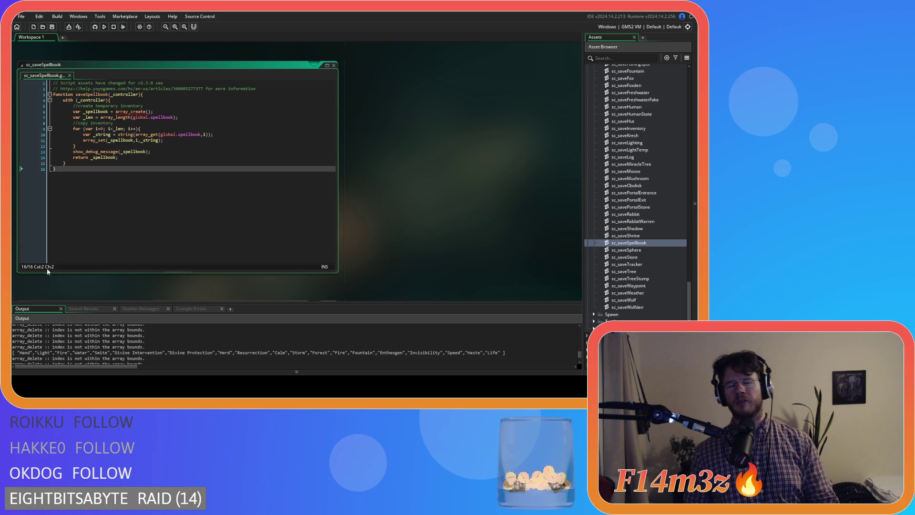
Step: Delete the show_debug_message(_spellbook) line 13 and review the string conversion on line 10
{"action": "left_click", "coordinate": [27, 152]}
{"action": "key", "text": "Delete"}
{"action": "left_click", "coordinate": [133, 164]}
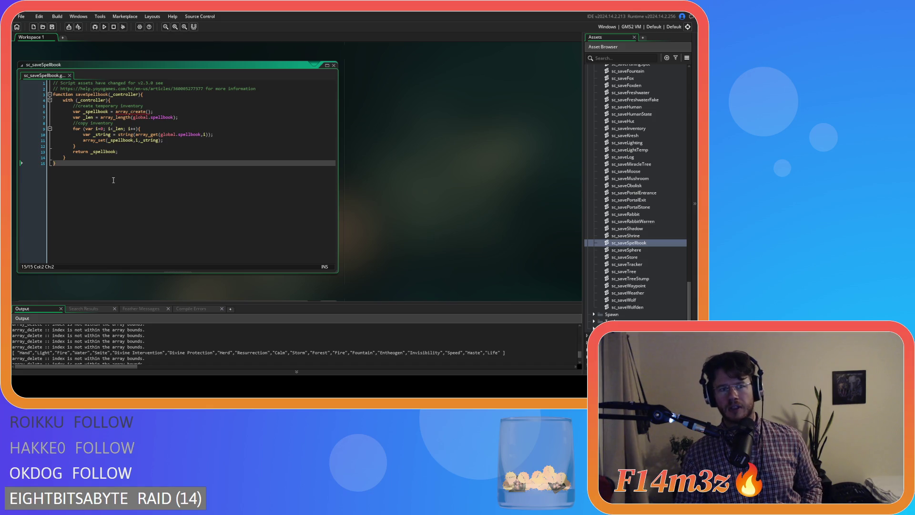
{"action": "left_click", "coordinate": [125, 135]}
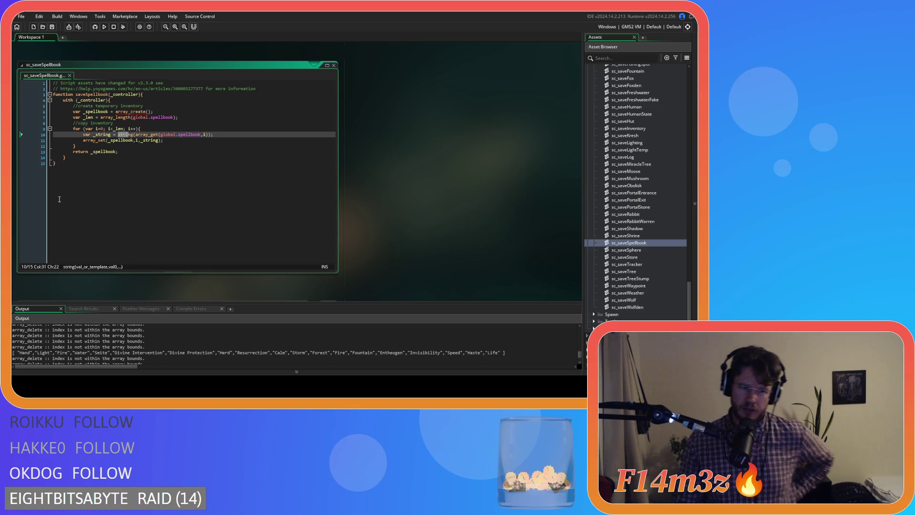
{"action": "left_click", "coordinate": [177, 157]}
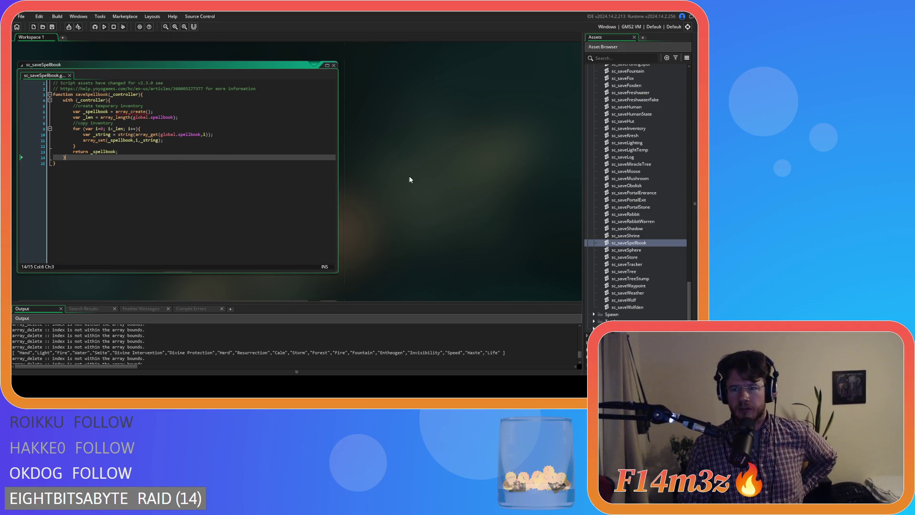
Step: Open the sc_loadSpellbook script from the Asset Browser
{"action": "scroll", "coordinate": [634, 266], "scroll_direction": "up", "scroll_amount": 10}
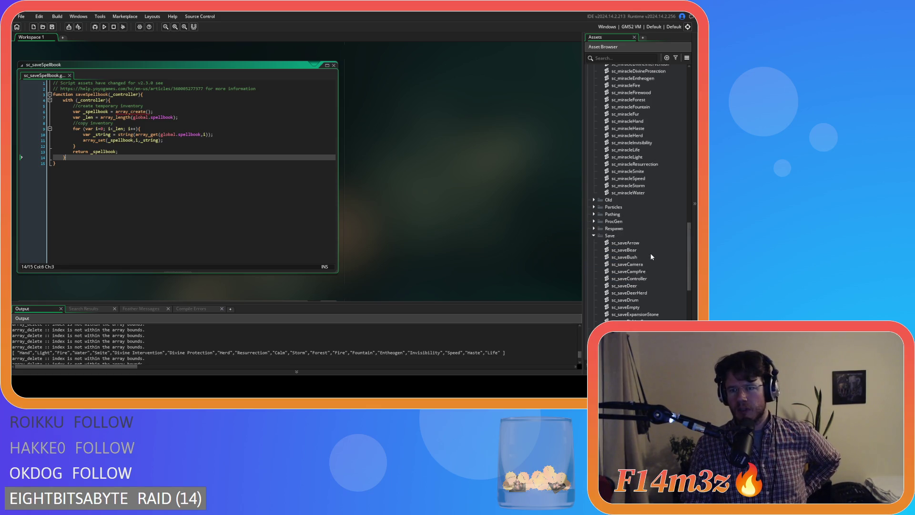
{"action": "scroll", "coordinate": [648, 252], "scroll_direction": "up", "scroll_amount": 8}
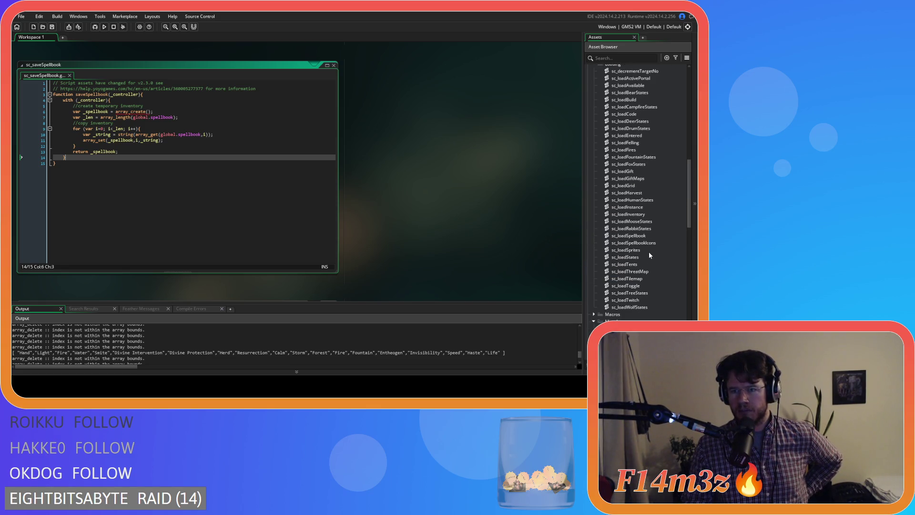
{"action": "double_click", "coordinate": [646, 236]}
{"action": "left_click", "coordinate": [291, 178]}
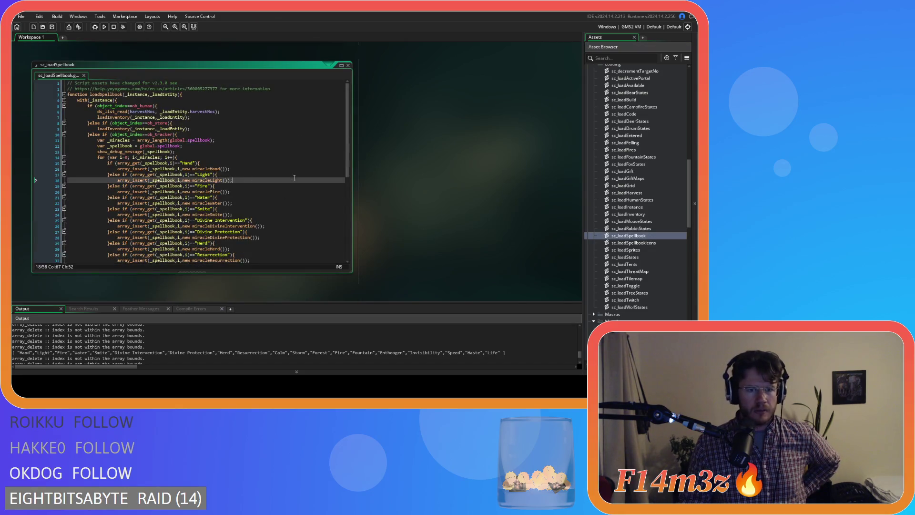
Step: Inspect the Hand, Light and Fire name checks and their array_insert calls
{"action": "left_click_drag", "start_coordinate": [175, 163], "coordinate": [195, 164]}
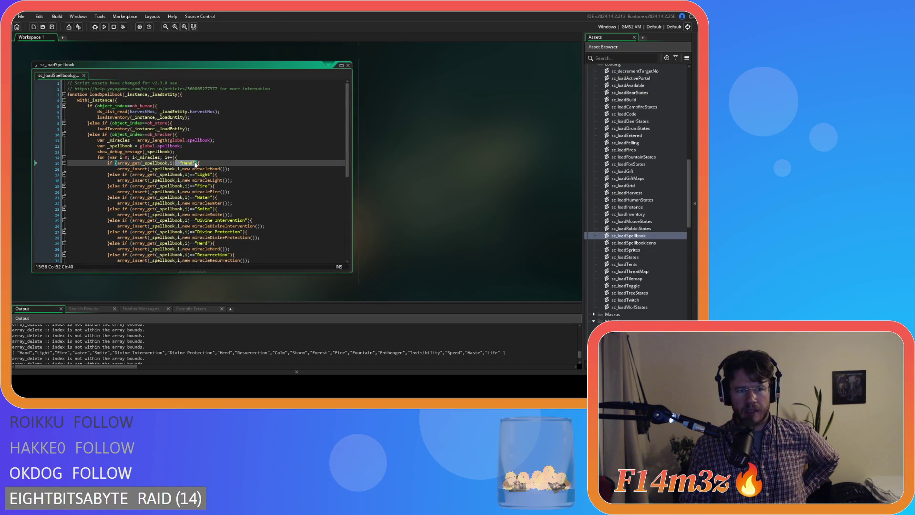
{"action": "double_click", "coordinate": [190, 163]}
{"action": "double_click", "coordinate": [205, 174]}
{"action": "double_click", "coordinate": [202, 186]}
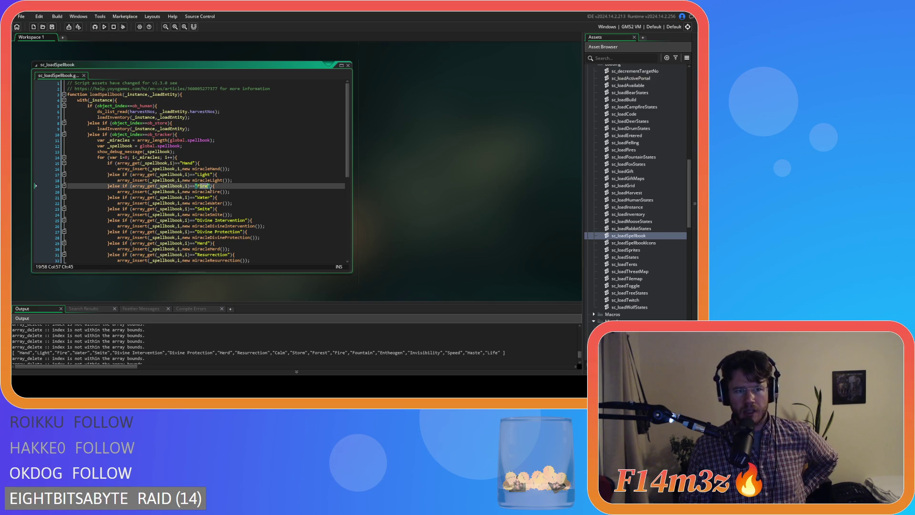
{"action": "left_click_drag", "start_coordinate": [169, 169], "coordinate": [218, 169]}
{"action": "left_click_drag", "start_coordinate": [122, 168], "coordinate": [209, 169]}
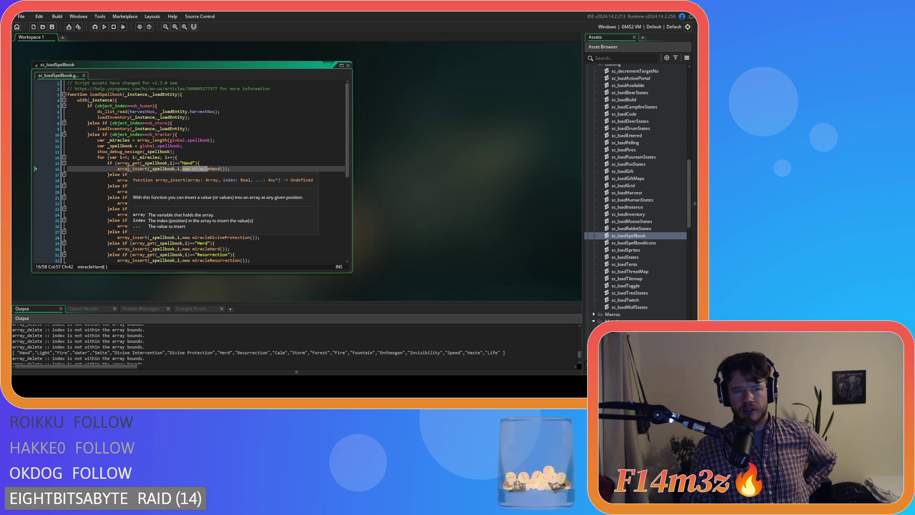
{"action": "left_click", "coordinate": [128, 168]}
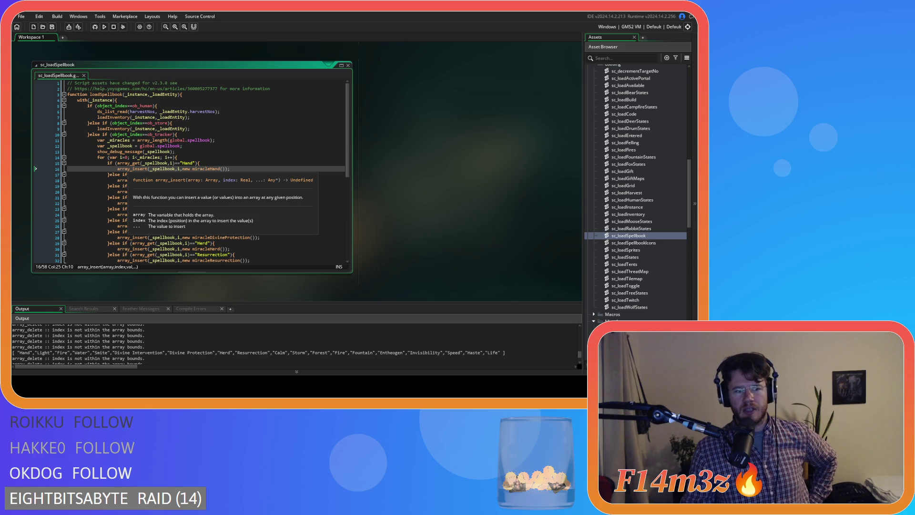
{"action": "left_click", "coordinate": [212, 186]}
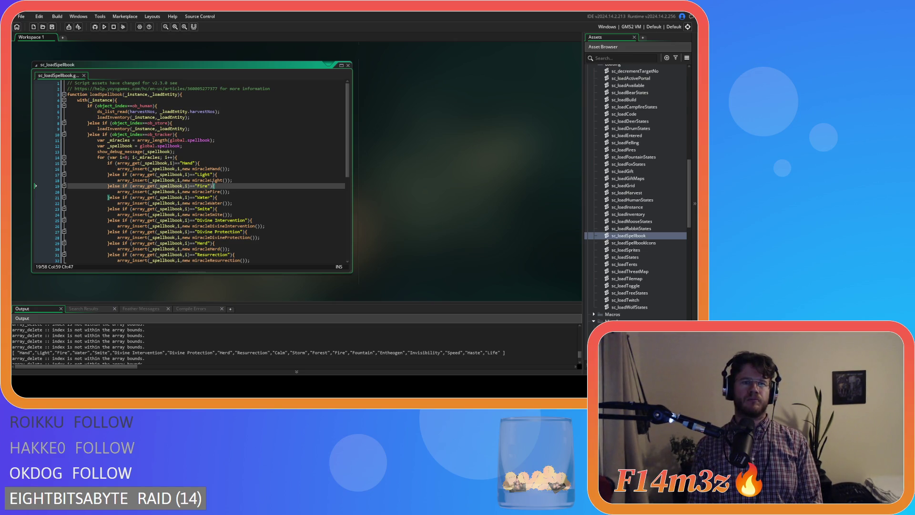
{"action": "left_click", "coordinate": [189, 152]}
{"action": "type", "text": ";"}
{"action": "key", "text": "ctrl+k"}
{"action": "key", "text": "ctrl+s"}
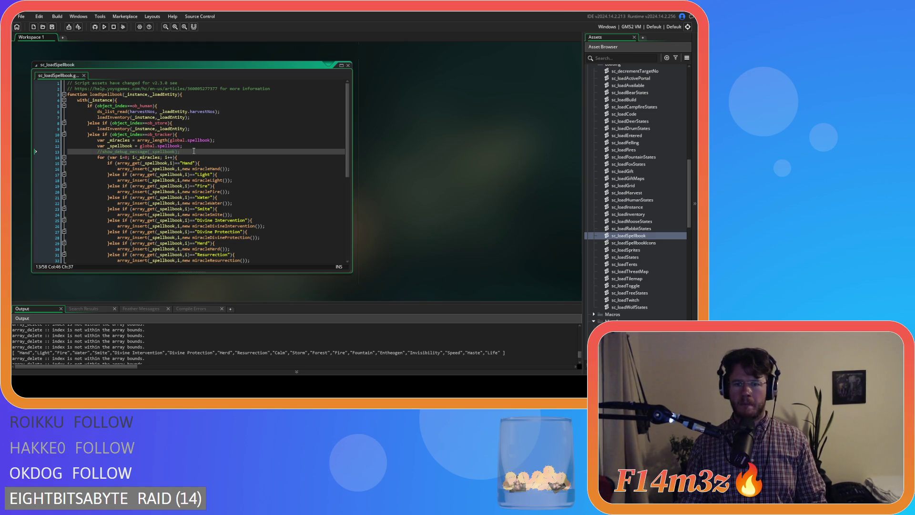
{"action": "key", "text": "F5"}
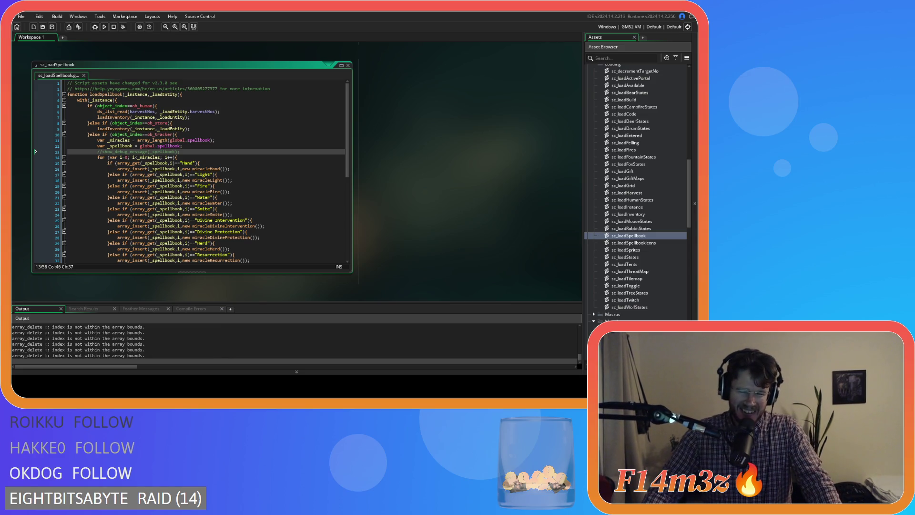
{"action": "key", "text": "alt+Tab"}
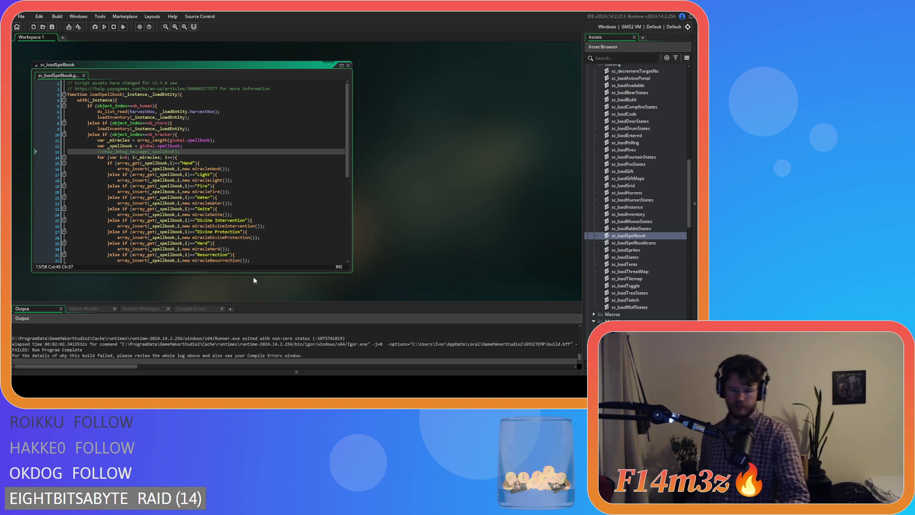
Step: Uncomment the show_debug_message(_spellbook) line with Ctrl+Shift+K
{"action": "key", "text": "ctrl+shift+k"}
Step: Rebuild and run the game, then scroll the output back toward the run's start
{"action": "key", "text": "F5"}
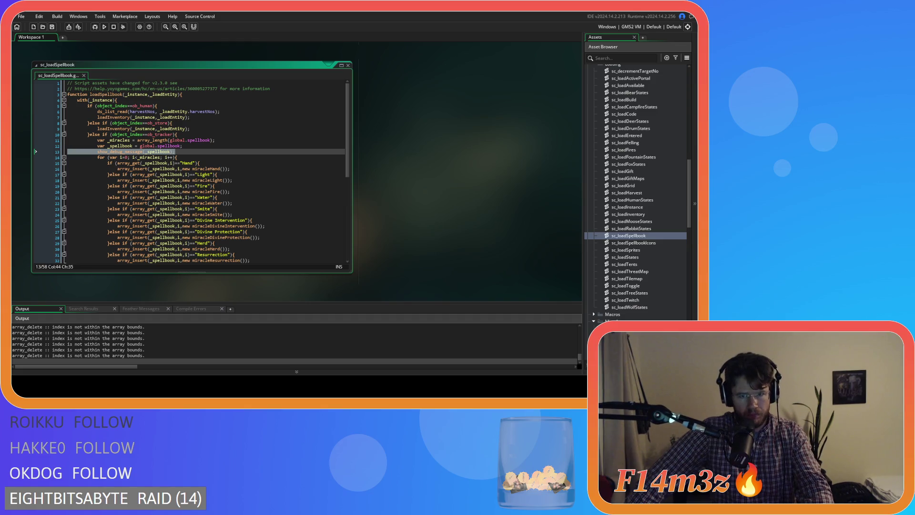
{"action": "scroll", "coordinate": [210, 340], "scroll_direction": "up", "scroll_amount": 10}
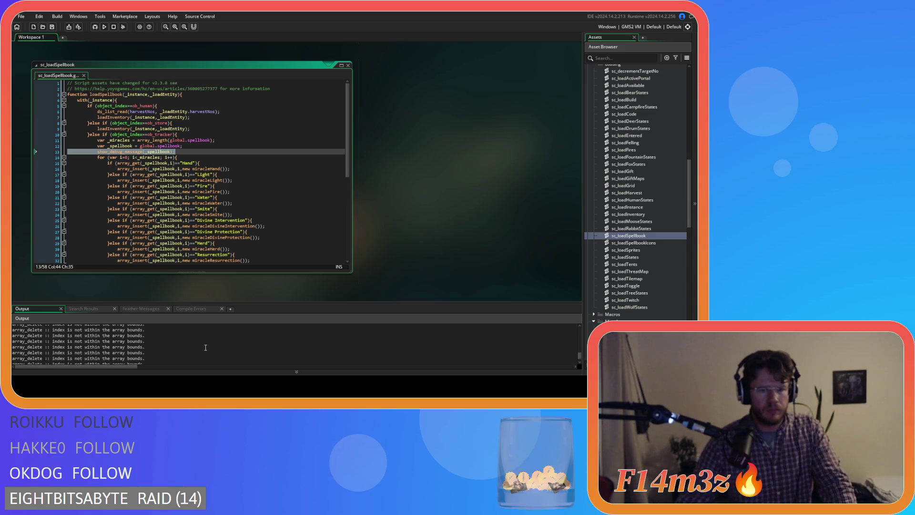
{"action": "scroll", "coordinate": [206, 347], "scroll_direction": "up", "scroll_amount": 10}
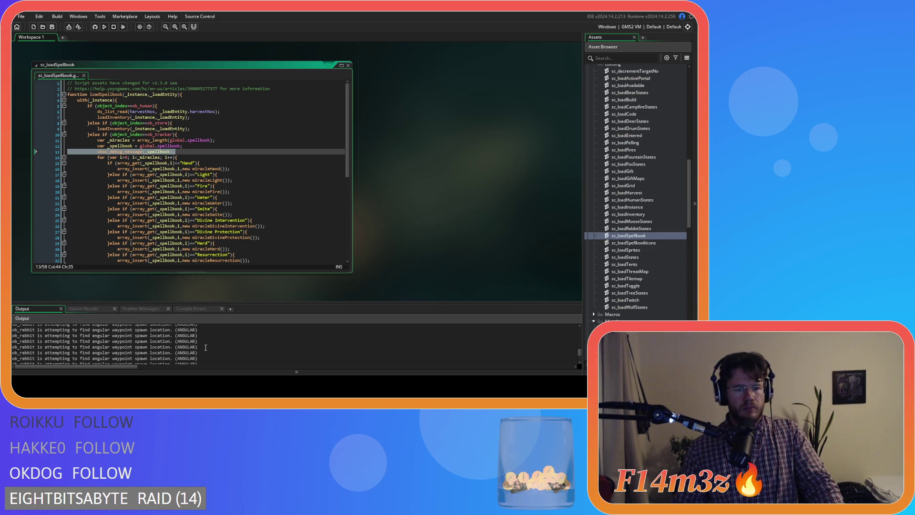
{"action": "scroll", "coordinate": [205, 347], "scroll_direction": "up", "scroll_amount": 2}
{"action": "scroll", "coordinate": [206, 347], "scroll_direction": "up", "scroll_amount": 5}
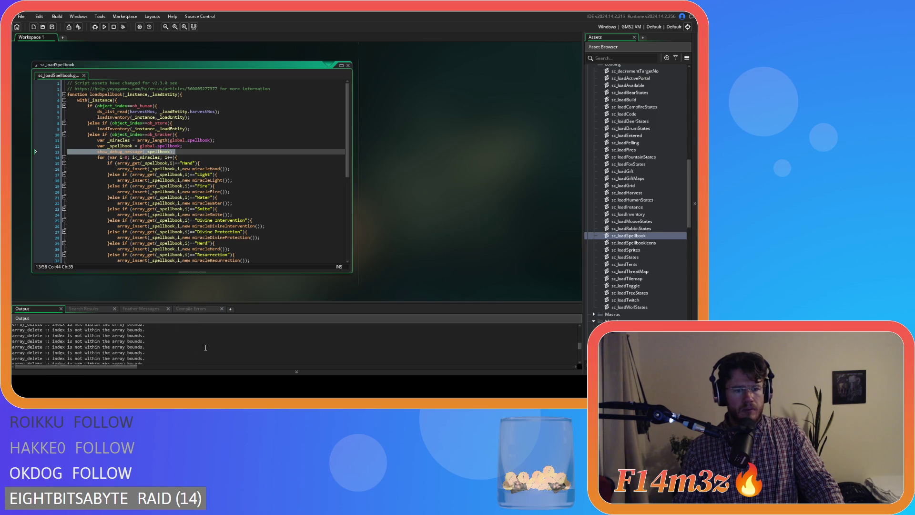
Step: Bring the printed spellbook array into view and step past the debug message with F10
{"action": "scroll", "coordinate": [205, 347], "scroll_direction": "up", "scroll_amount": 5}
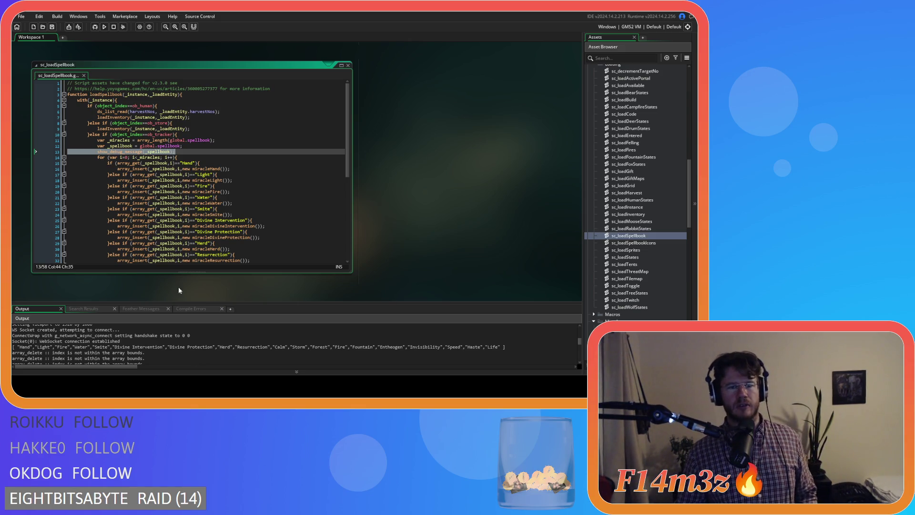
{"action": "key", "text": "F10"}
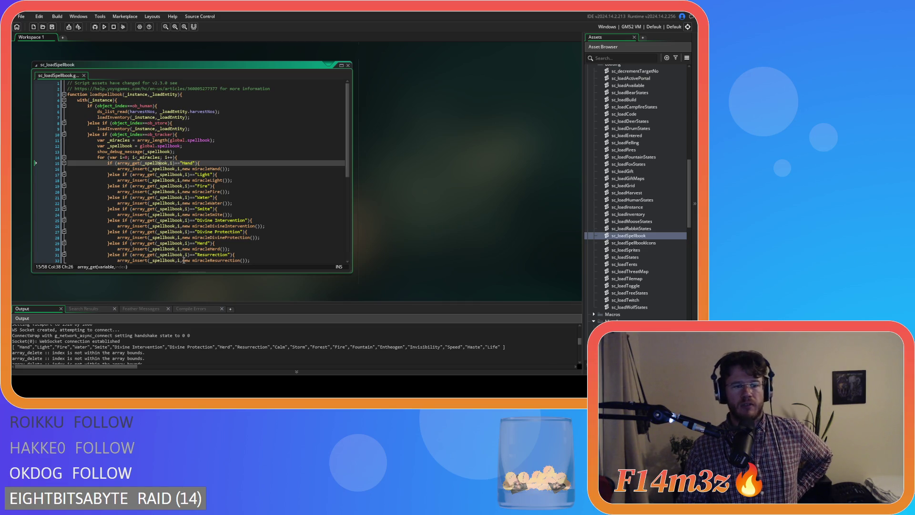
{"action": "left_click", "coordinate": [36, 346]}
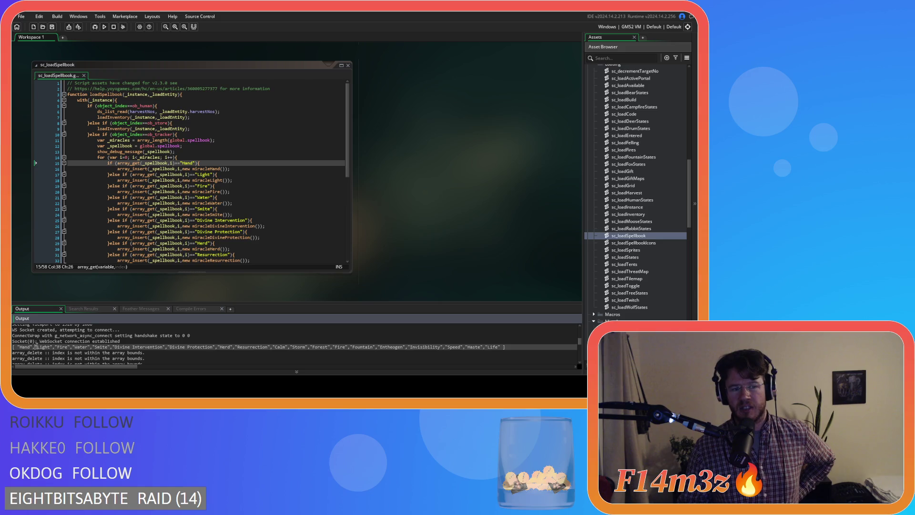
{"action": "left_click", "coordinate": [51, 347]}
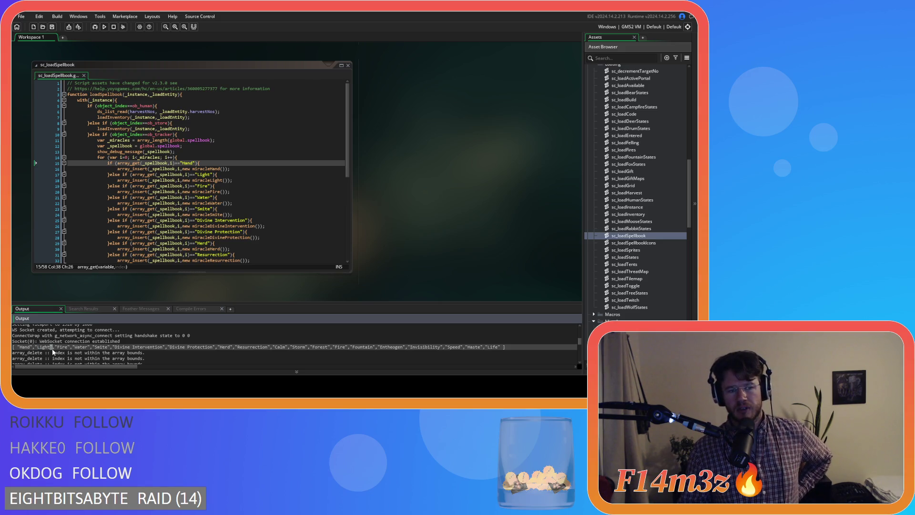
{"action": "left_click", "coordinate": [247, 204]}
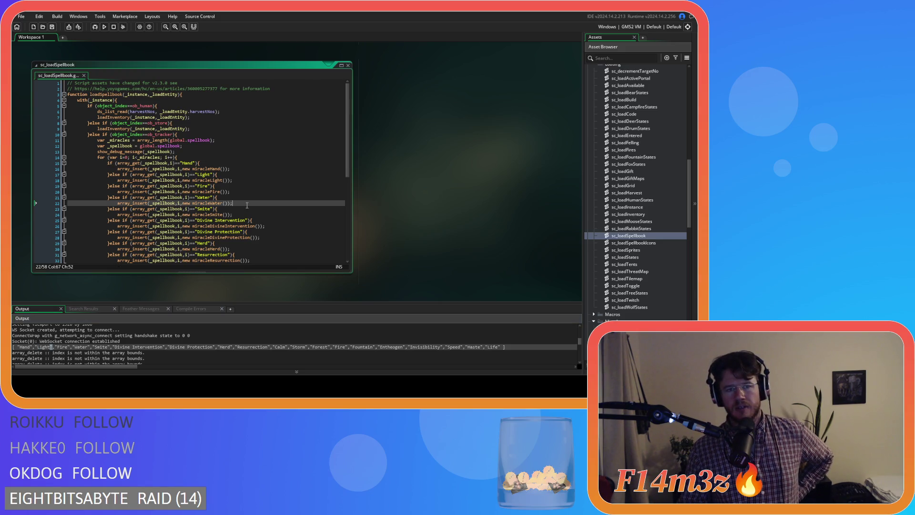
{"action": "left_click", "coordinate": [96, 347]}
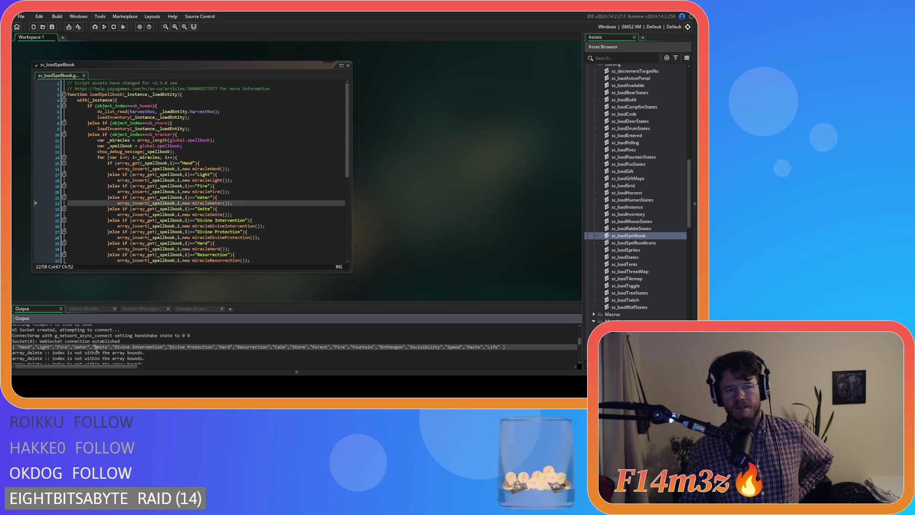
{"action": "left_click", "coordinate": [19, 347]}
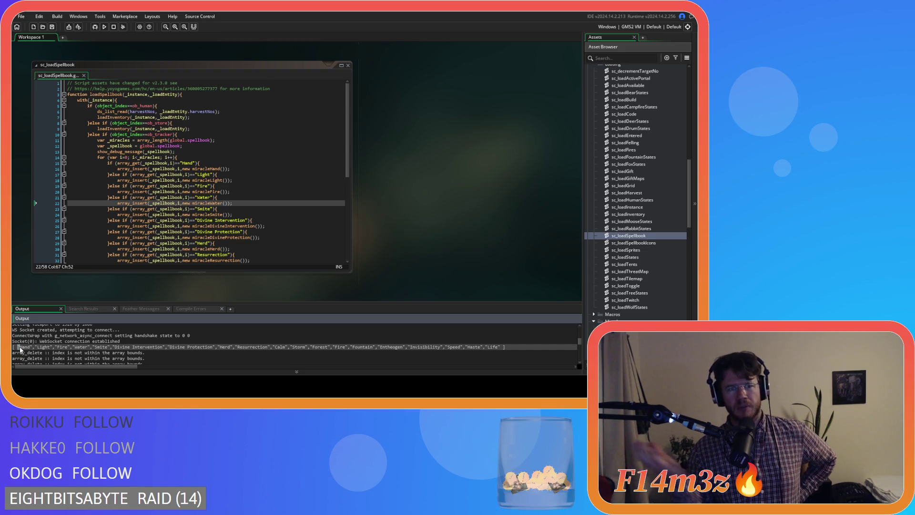
{"action": "left_click_drag", "start_coordinate": [19, 347], "coordinate": [32, 347]}
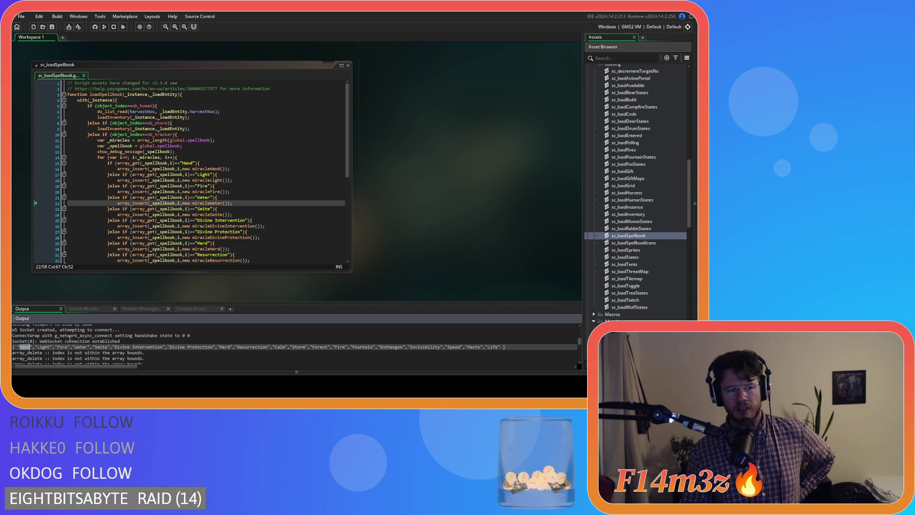
{"action": "left_click", "coordinate": [229, 157]}
{"action": "left_click", "coordinate": [222, 163]}
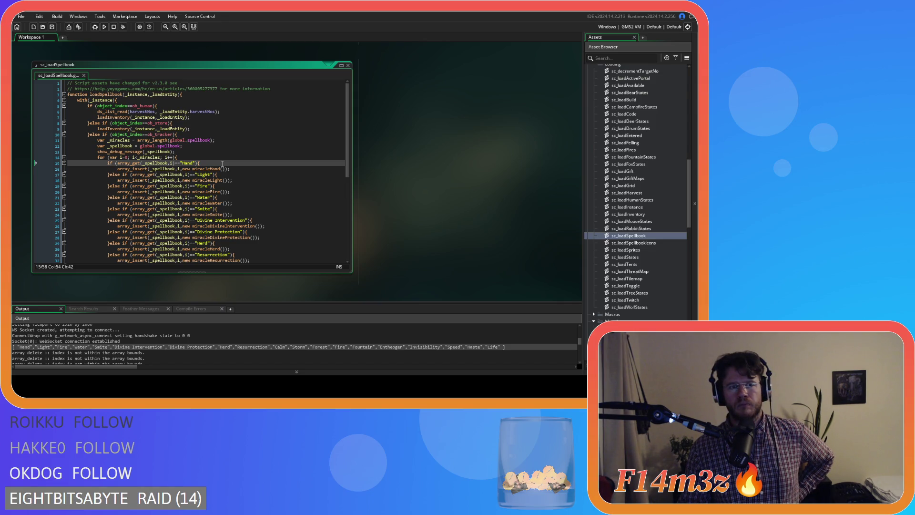
{"action": "left_click", "coordinate": [195, 146]}
{"action": "key", "text": "Return"}
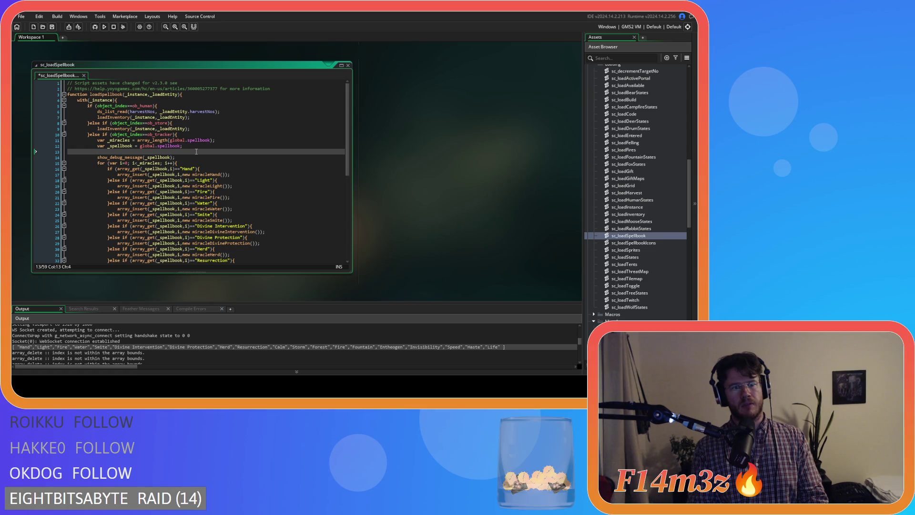
{"action": "type", "text": "a"}
{"action": "key", "text": "BackSpace"}
{"action": "type", "text": "_"}
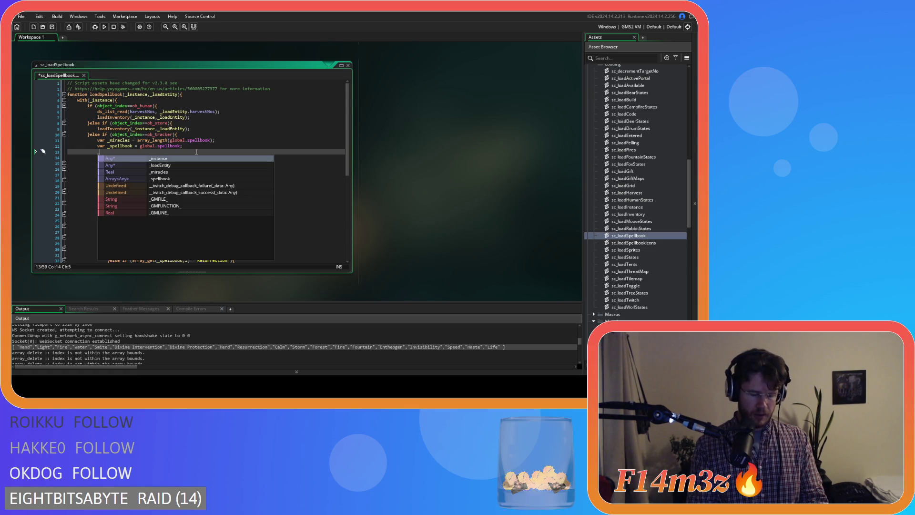
{"action": "key", "text": "BackSpace"}
{"action": "key", "text": "BackSpace"}
{"action": "key", "text": "BackSpace"}
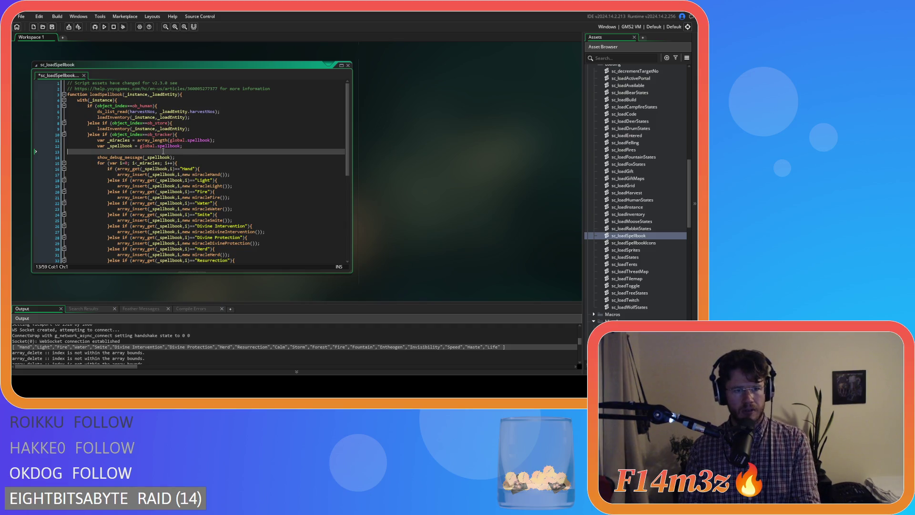
{"action": "left_click", "coordinate": [139, 147]}
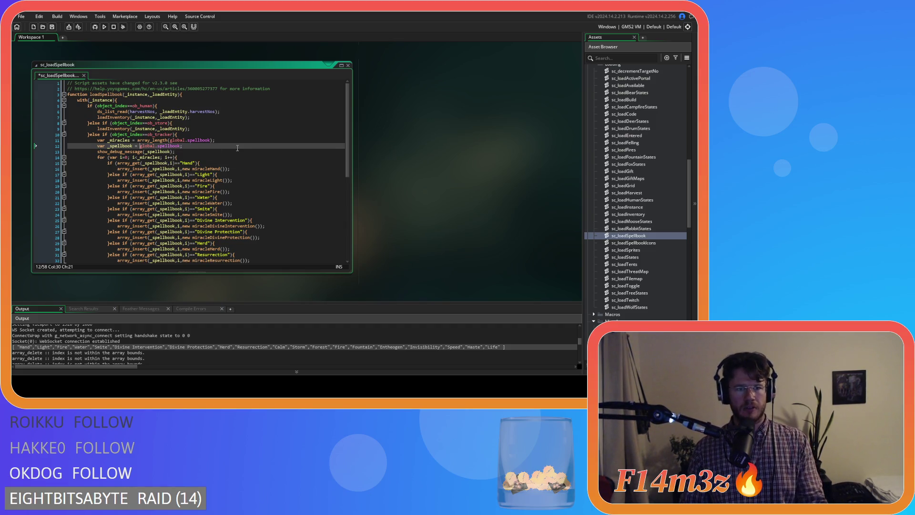
Step: Insert string_delete before global.spellbook, then remove its delete() part
{"action": "type", "text": "string"}
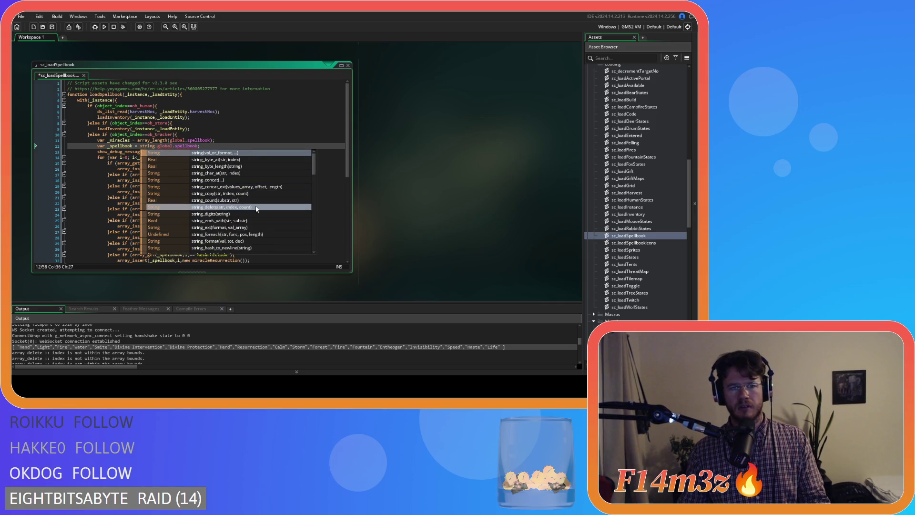
{"action": "left_click", "coordinate": [257, 208]}
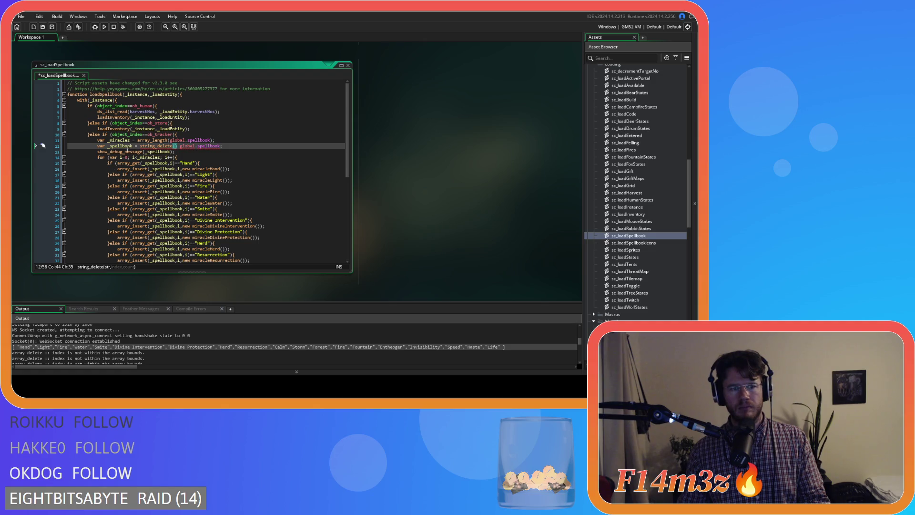
{"action": "mouse_move", "coordinate": [152, 147]}
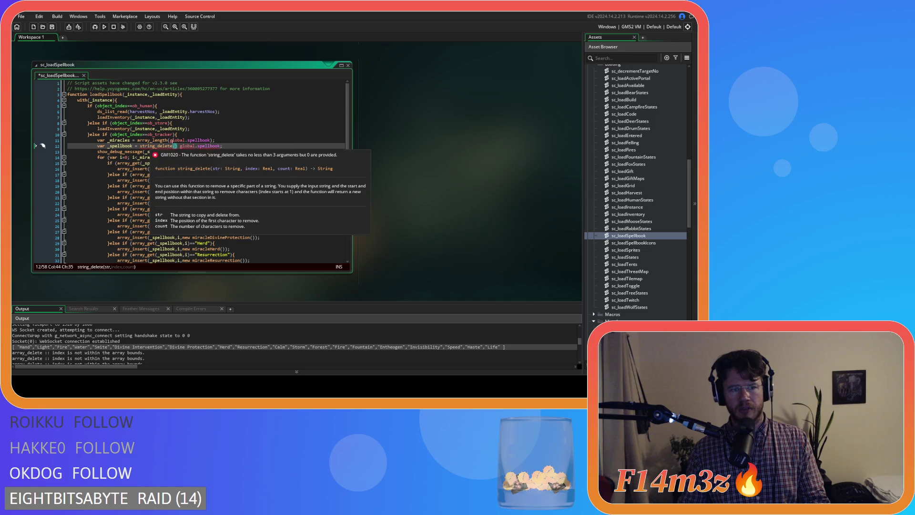
{"action": "left_click_drag", "start_coordinate": [178, 145], "coordinate": [158, 147]}
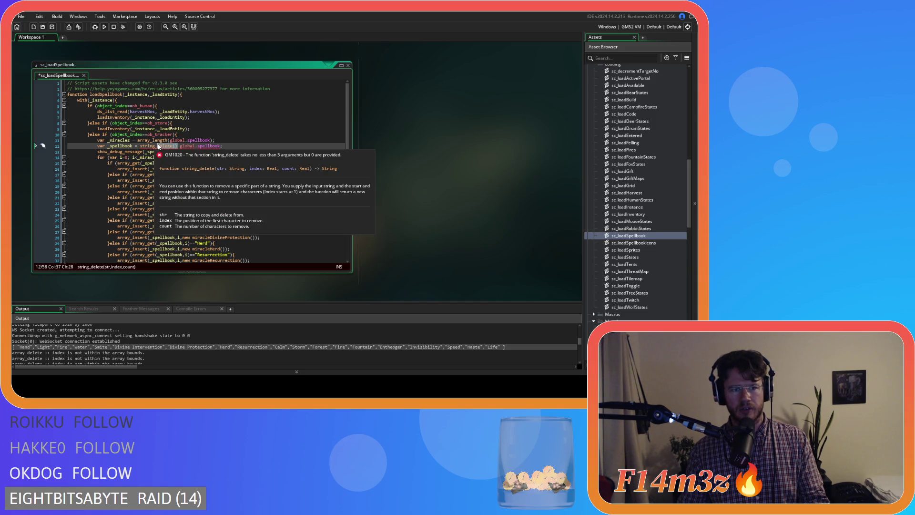
{"action": "key", "text": "BackSpace"}
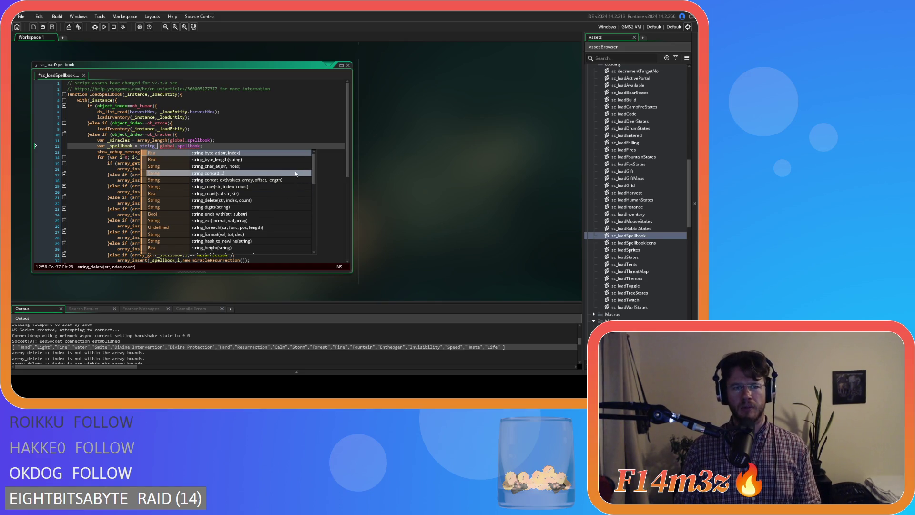
Step: Browse the string_ function suggestions and insert string_char_at before global.spellbook
{"action": "left_click_drag", "start_coordinate": [315, 169], "coordinate": [318, 208]}
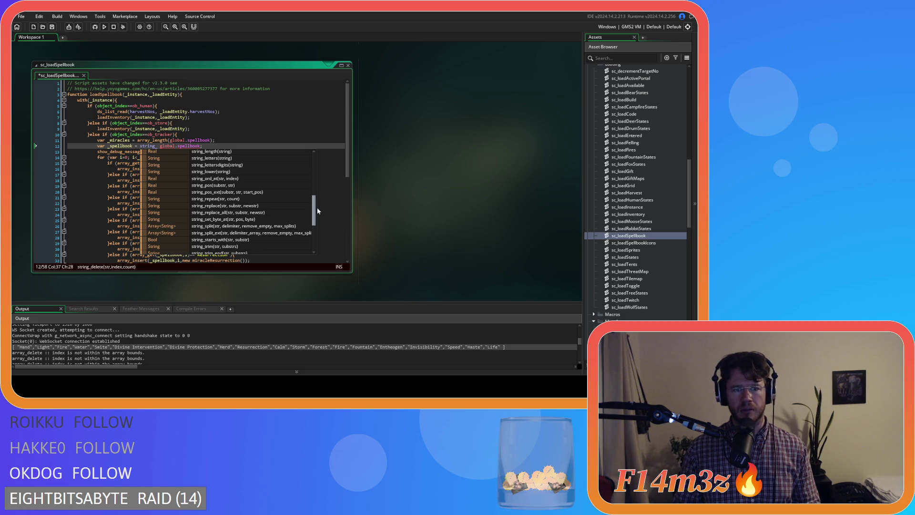
{"action": "left_click", "coordinate": [271, 208]}
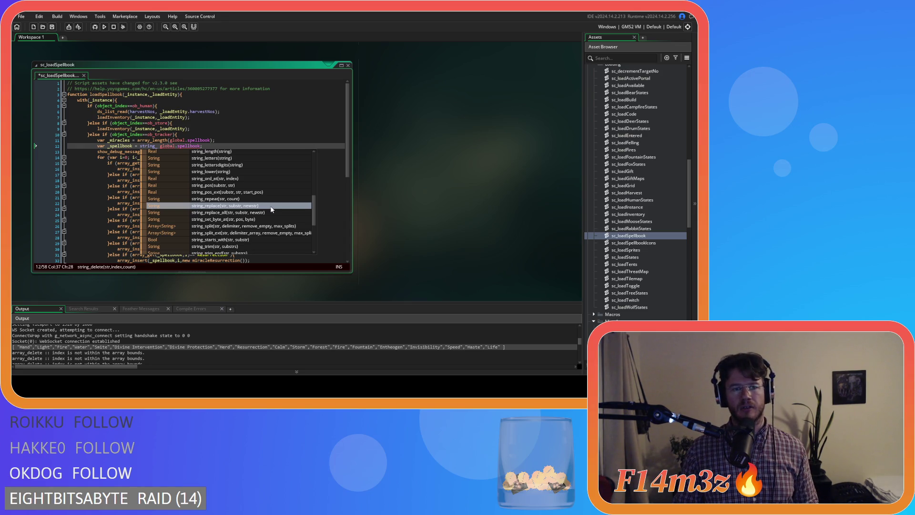
{"action": "scroll", "coordinate": [272, 209], "scroll_direction": "down", "scroll_amount": 3}
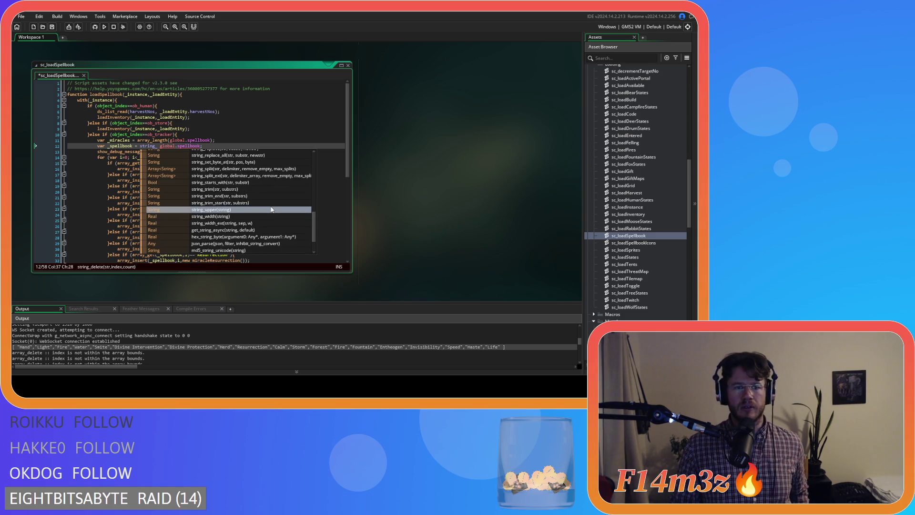
{"action": "scroll", "coordinate": [272, 209], "scroll_direction": "up", "scroll_amount": 9}
{"action": "scroll", "coordinate": [272, 203], "scroll_direction": "up", "scroll_amount": 1}
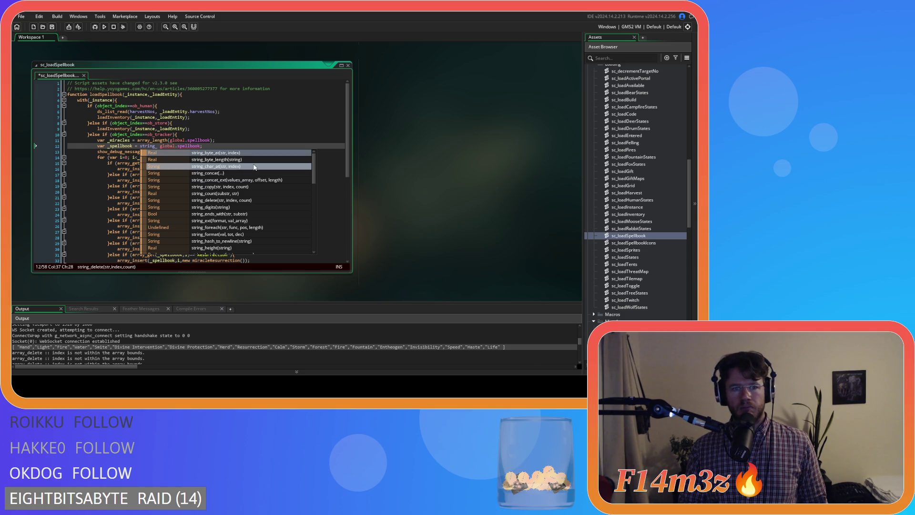
{"action": "left_click", "coordinate": [254, 166]}
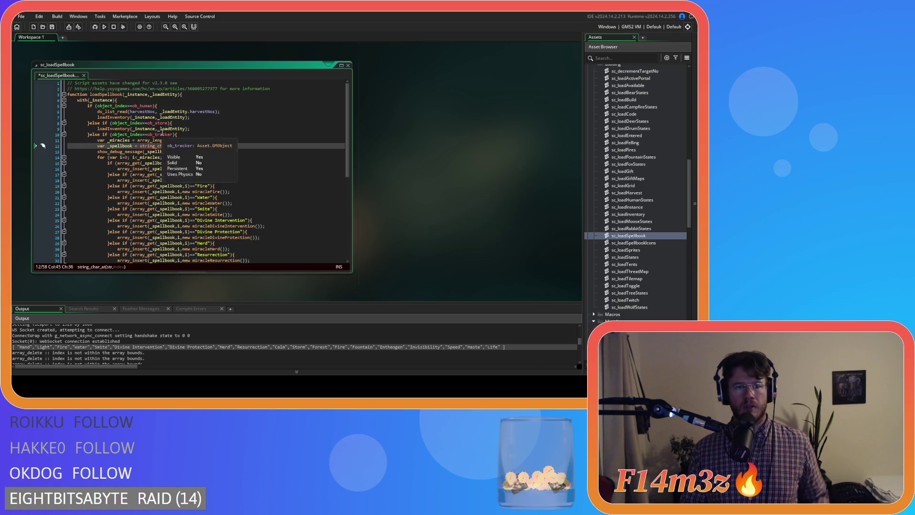
Step: Move the string_char_at() call off line 12 onto its own new line 13
{"action": "left_click_drag", "start_coordinate": [180, 145], "coordinate": [142, 148]}
{"action": "key", "text": "ctrl+c"}
{"action": "key", "text": "BackSpace"}
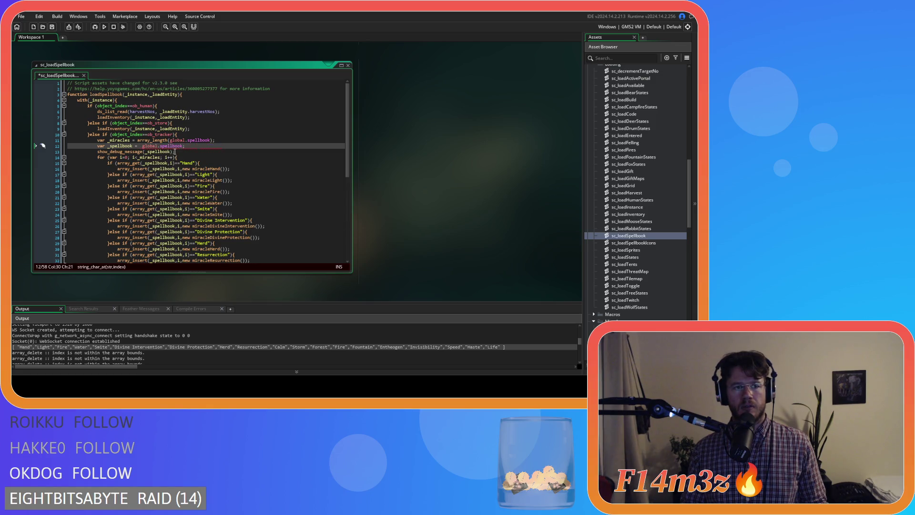
{"action": "left_click", "coordinate": [199, 147]}
{"action": "key", "text": "Return"}
{"action": "key", "text": "ctrl+v"}
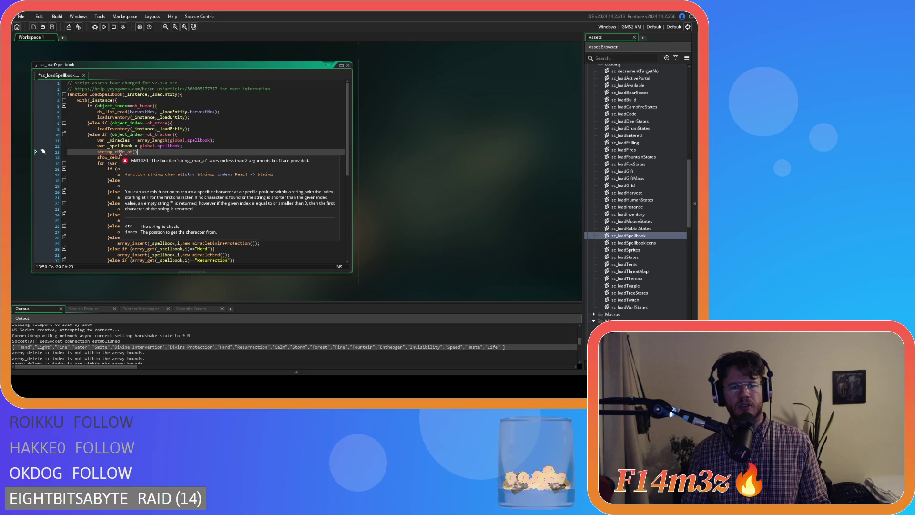
Step: Replace string_char_at() on line 13 with the partial prefix 'string' to bring up string functions
{"action": "left_click_drag", "start_coordinate": [137, 152], "coordinate": [99, 151]}
{"action": "type", "text": "tring"}
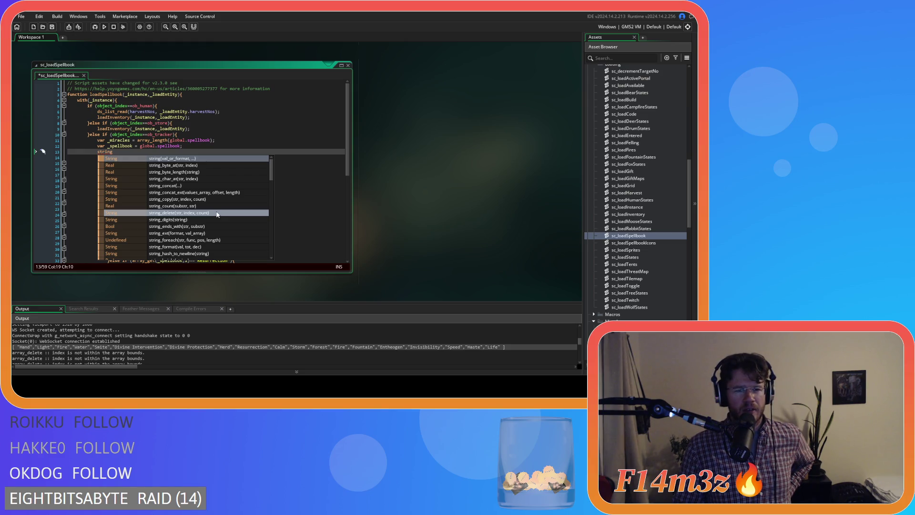
{"action": "scroll", "coordinate": [217, 214], "scroll_direction": "down", "scroll_amount": 1}
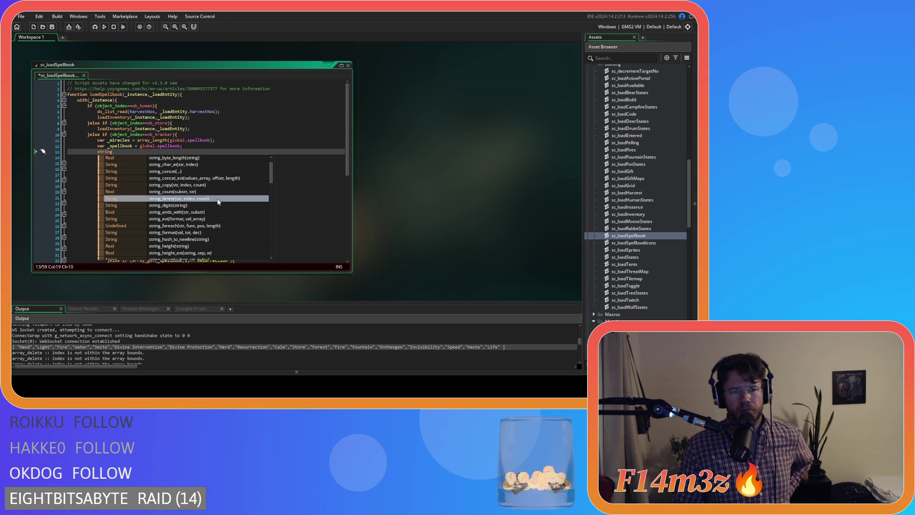
{"action": "scroll", "coordinate": [218, 202], "scroll_direction": "down", "scroll_amount": 1}
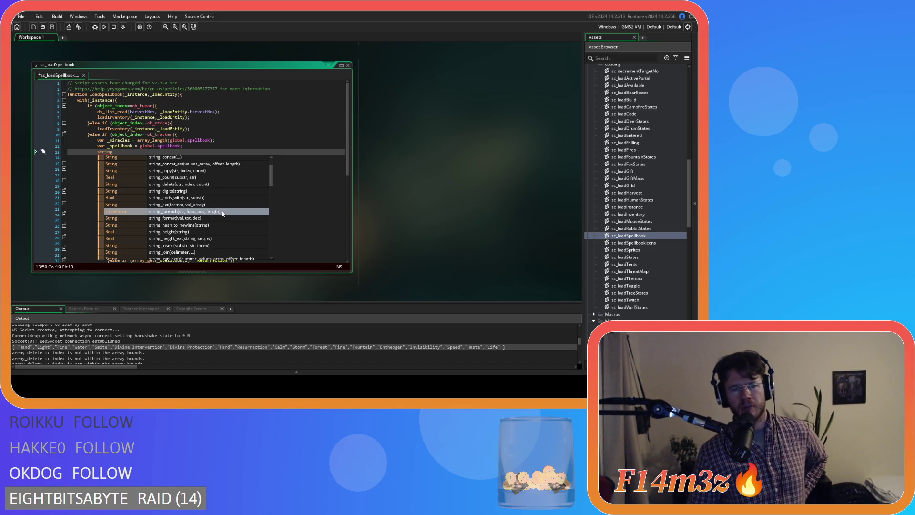
{"action": "scroll", "coordinate": [222, 213], "scroll_direction": "down", "scroll_amount": 1}
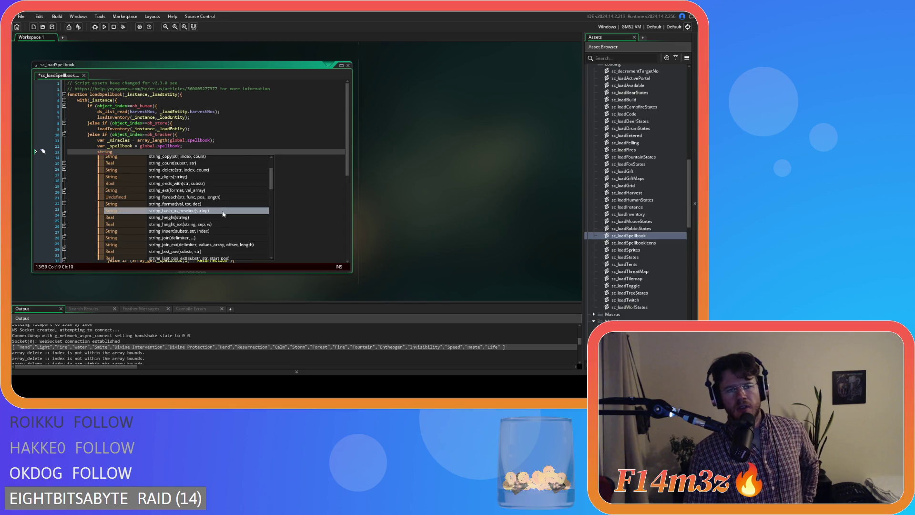
{"action": "scroll", "coordinate": [223, 213], "scroll_direction": "down", "scroll_amount": 1}
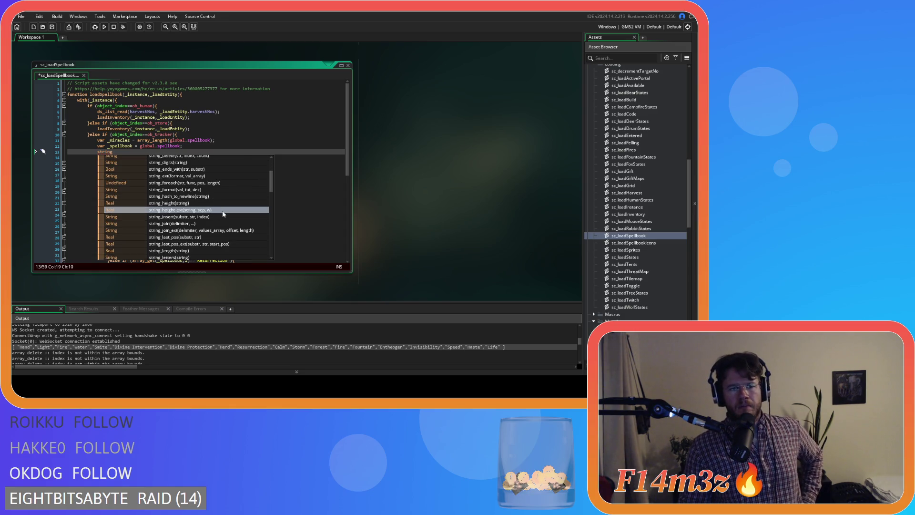
{"action": "scroll", "coordinate": [222, 214], "scroll_direction": "down", "scroll_amount": 1}
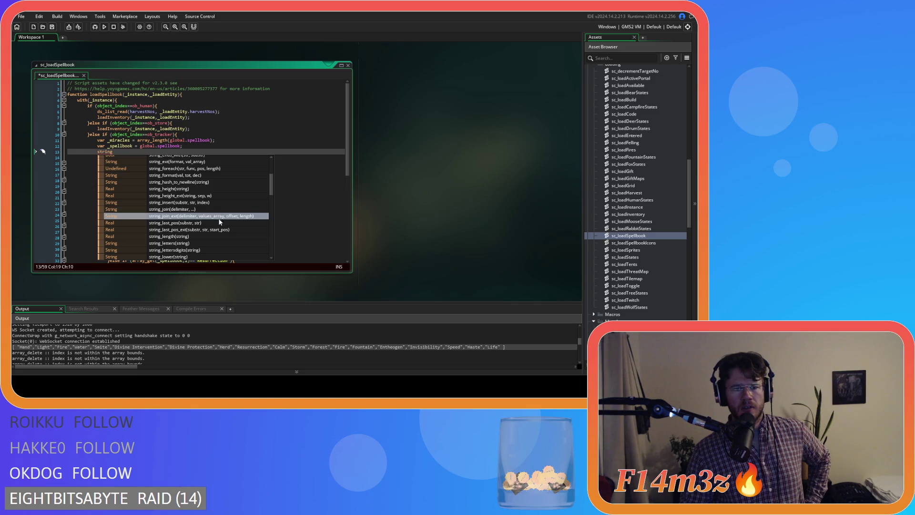
{"action": "scroll", "coordinate": [219, 227], "scroll_direction": "down", "scroll_amount": 1}
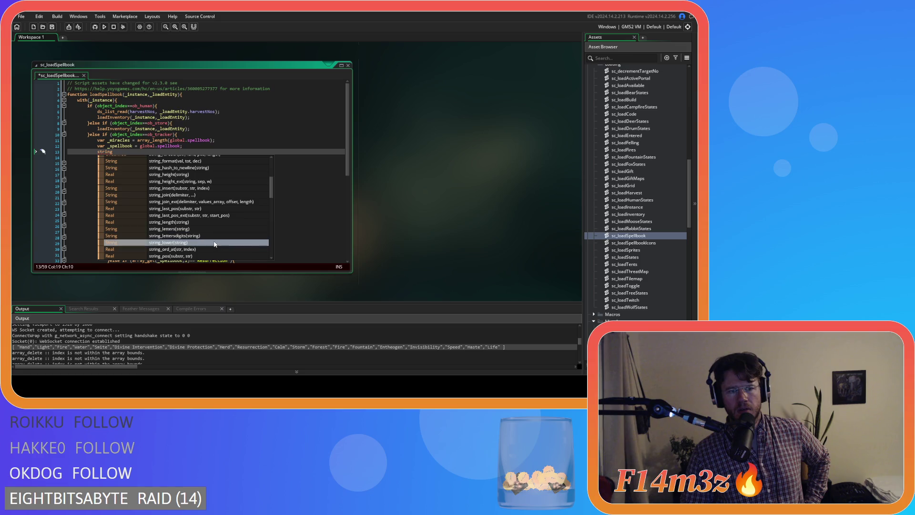
{"action": "scroll", "coordinate": [213, 247], "scroll_direction": "down", "scroll_amount": 1}
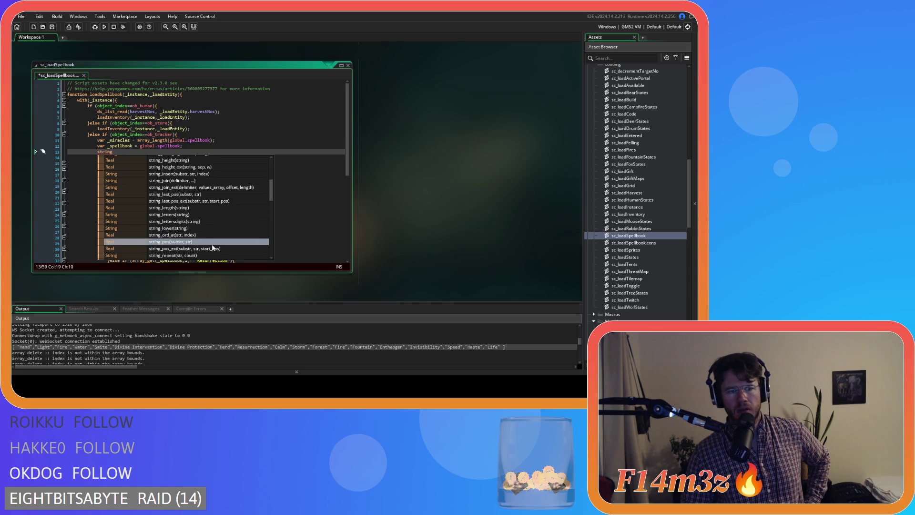